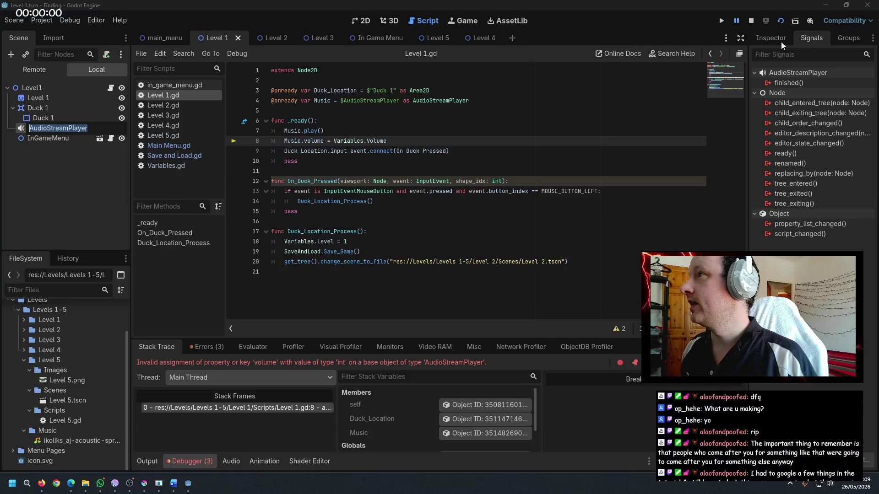
Drag the AudioStreamPlayer's Volume dB slider in the Inspector down to -50.175.
left_click(773, 37)
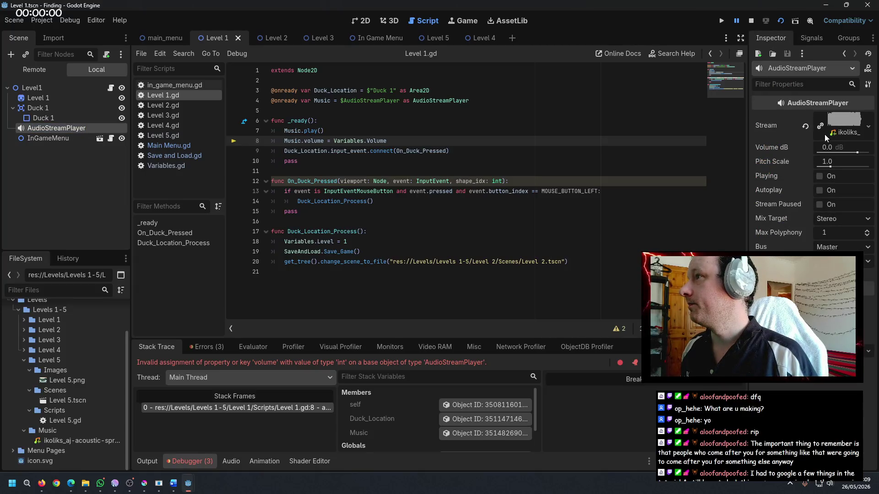
mouse_move(775, 148)
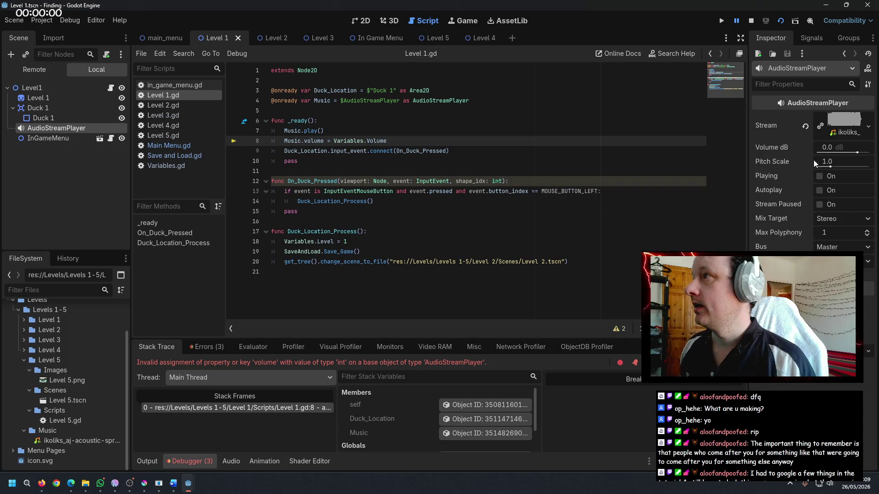
left_click(868, 127)
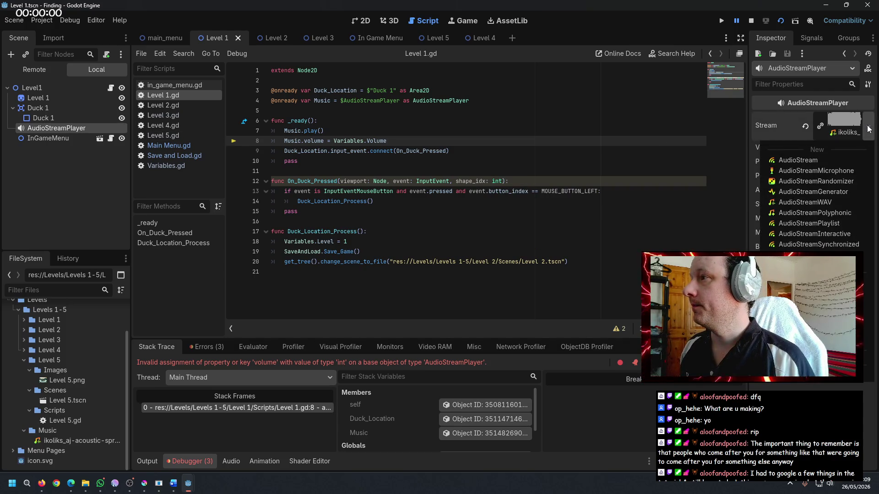
left_click(868, 127)
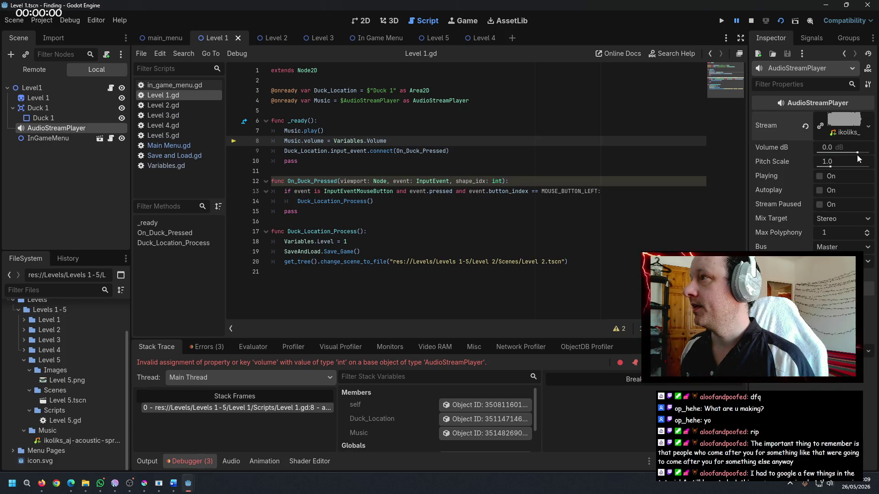
left_click_drag(858, 153, 833, 156)
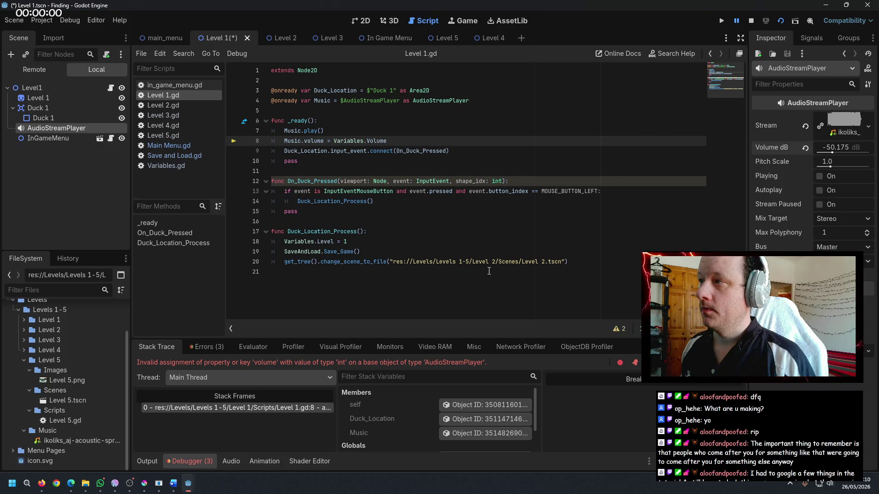
left_click(389, 151)
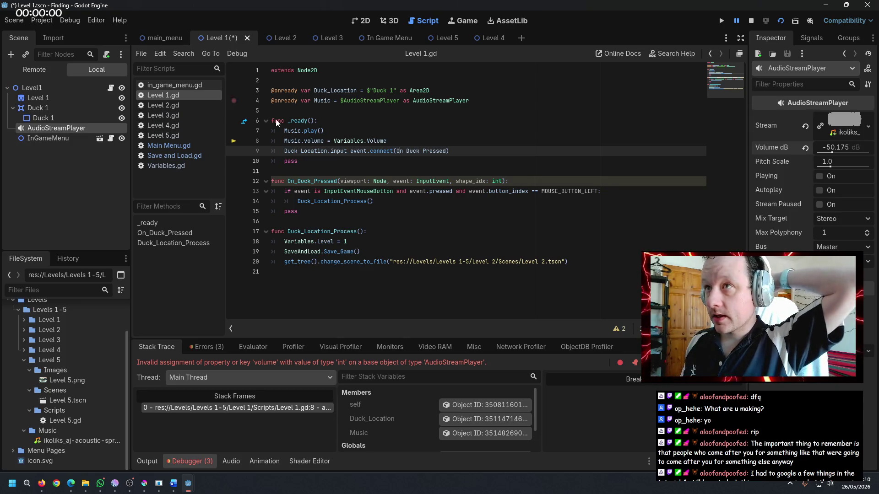
Replace 'volume' with 'volume_db' on line 8 of Level 1.gd and relaunch the game.
left_click(314, 142)
double_click(314, 142)
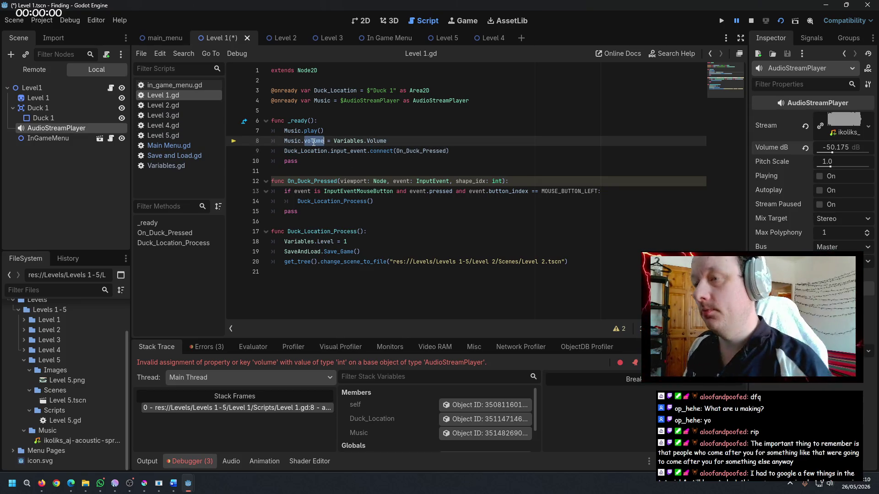
type("vol")
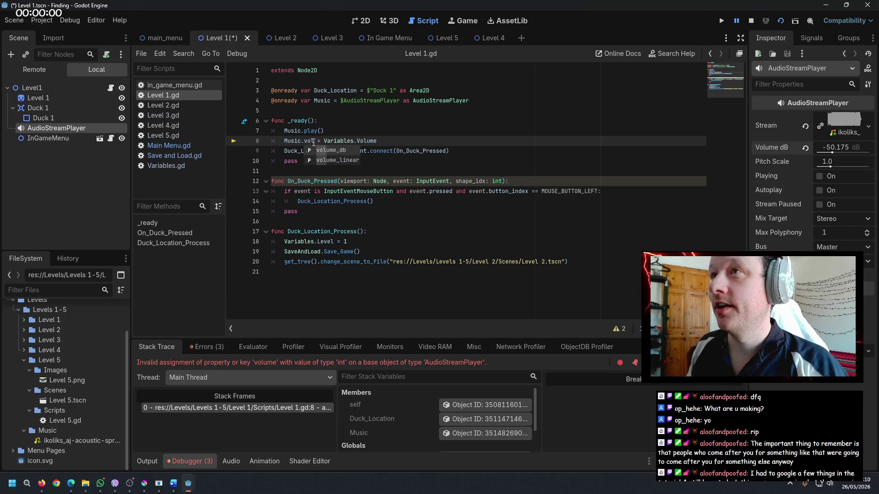
key("Return")
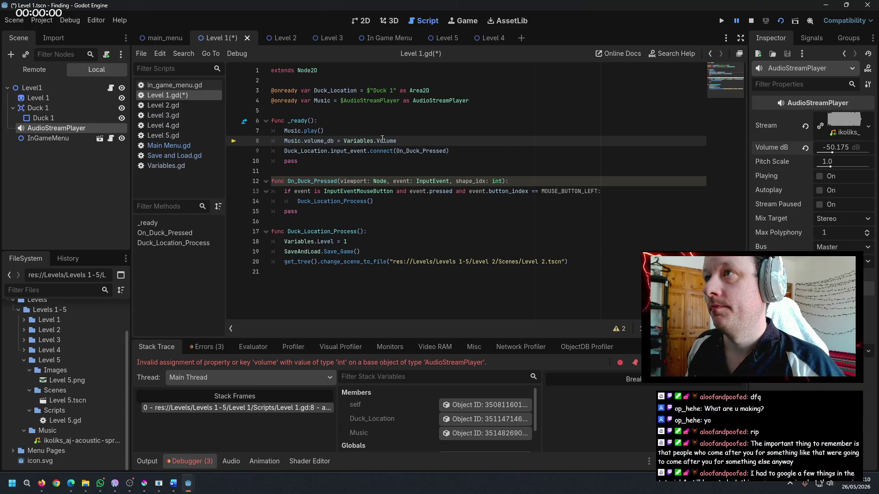
mouse_move(377, 141)
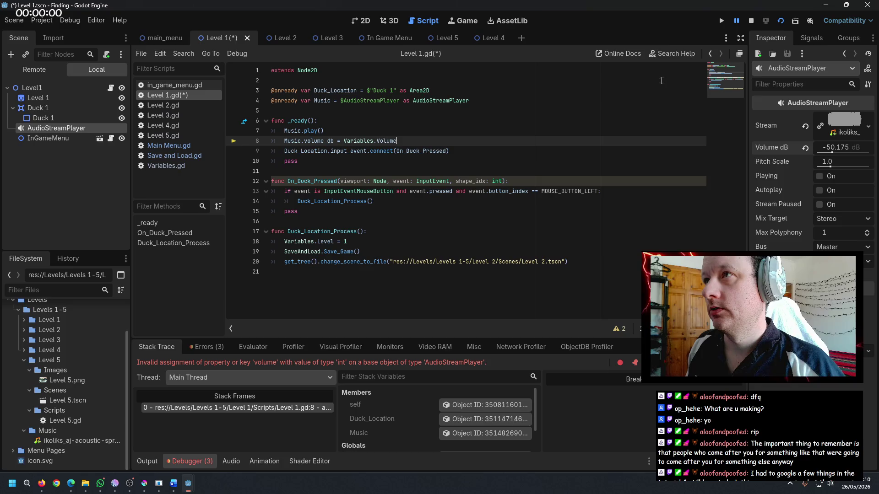
left_click(783, 21)
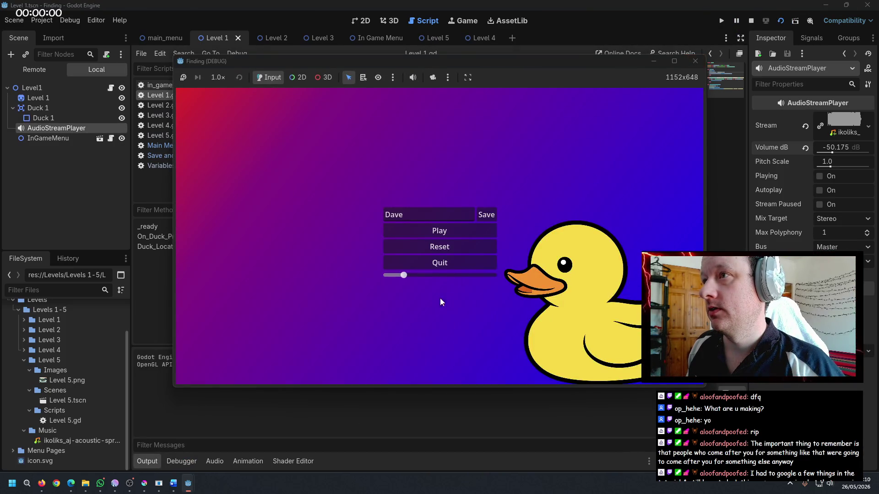
Start the canoe level from the game's Play button, then close the running game.
left_click(450, 229)
left_click(695, 61)
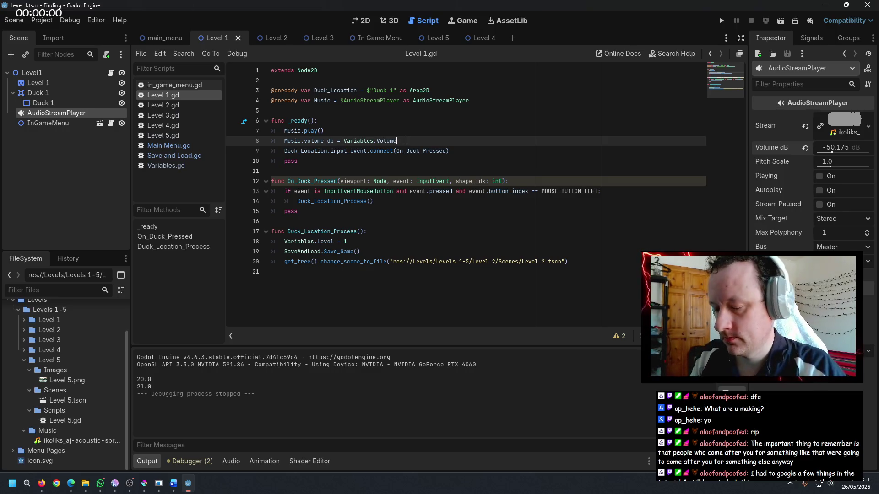
Rewrite line 8 as Music.volume_db = (Variables.Volume - 100).
key("Left")
key("Left")
key("Left")
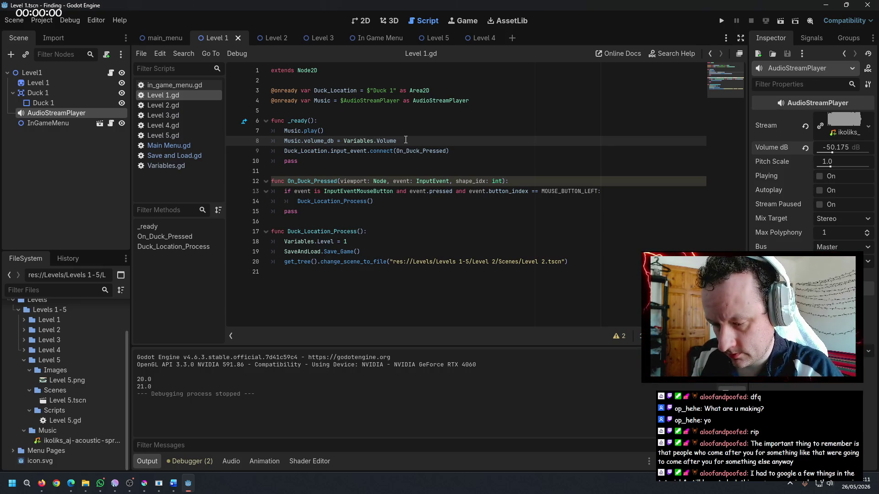
type("(")
key("Right")
key("Right")
key("Right")
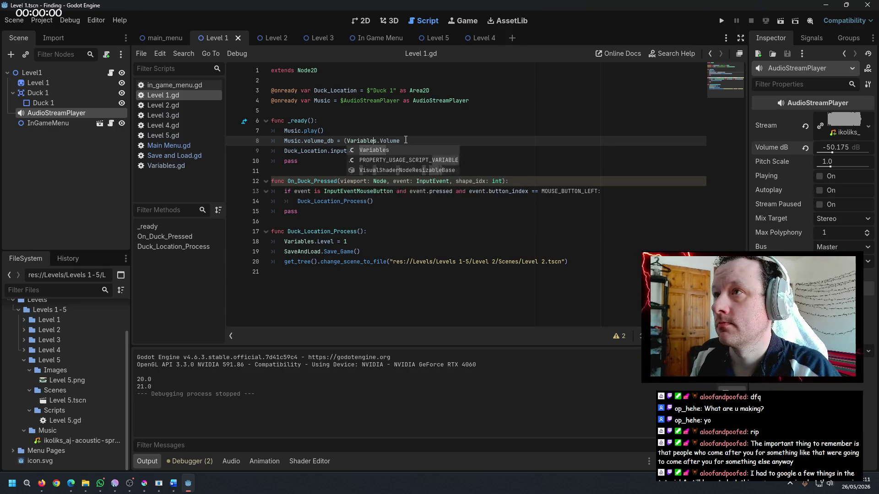
type("* 100")
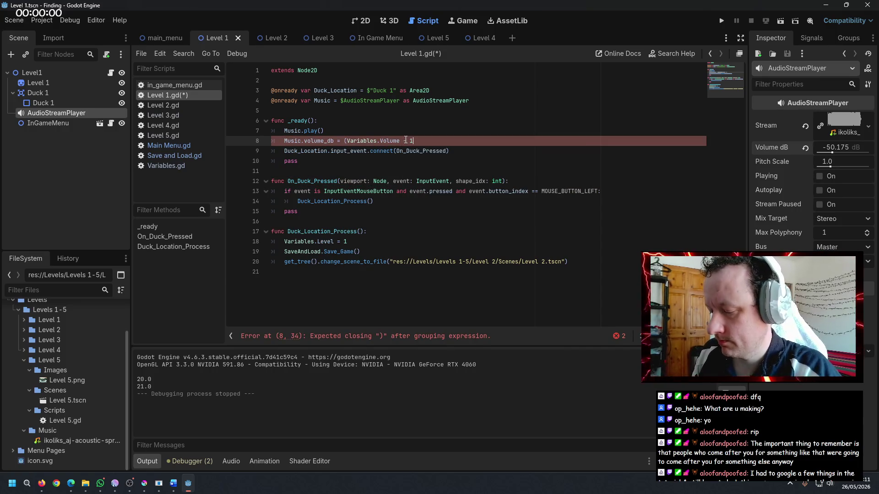
type(")")
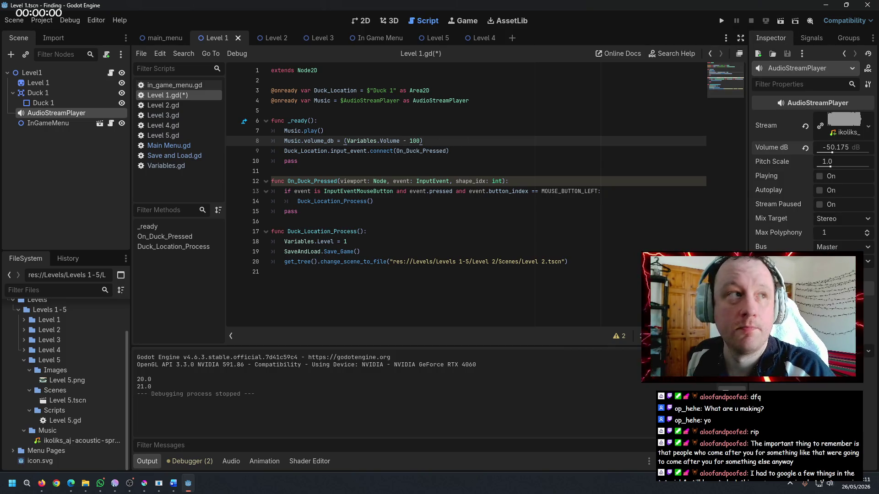
key("alt+Tab")
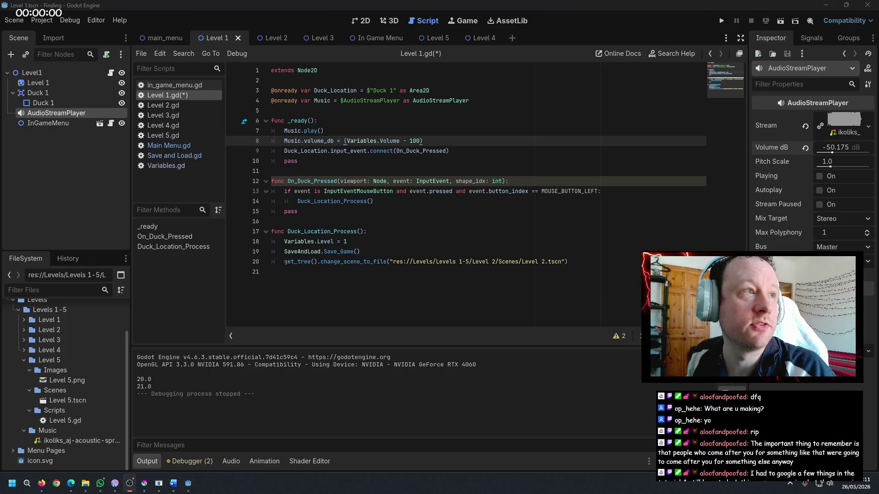
Run the game and set the in-game volume to 100, then down to about 64.
left_click(780, 21)
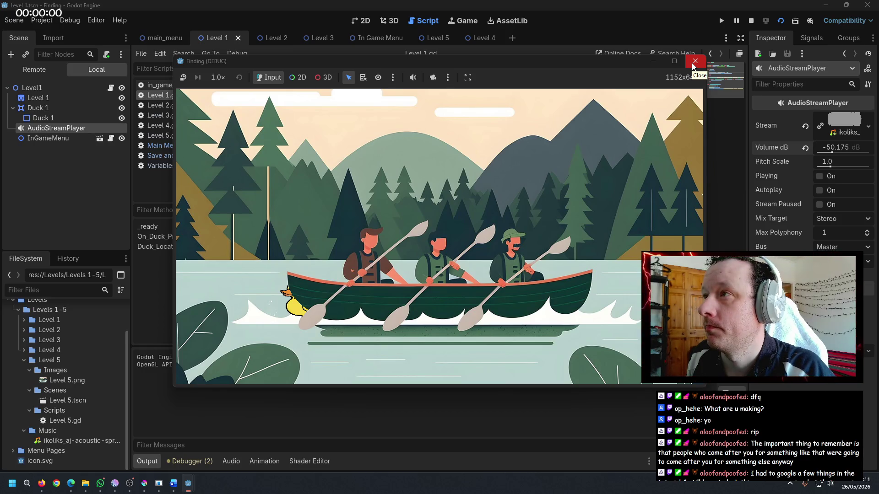
key("Escape")
left_click_drag(408, 275, 532, 276)
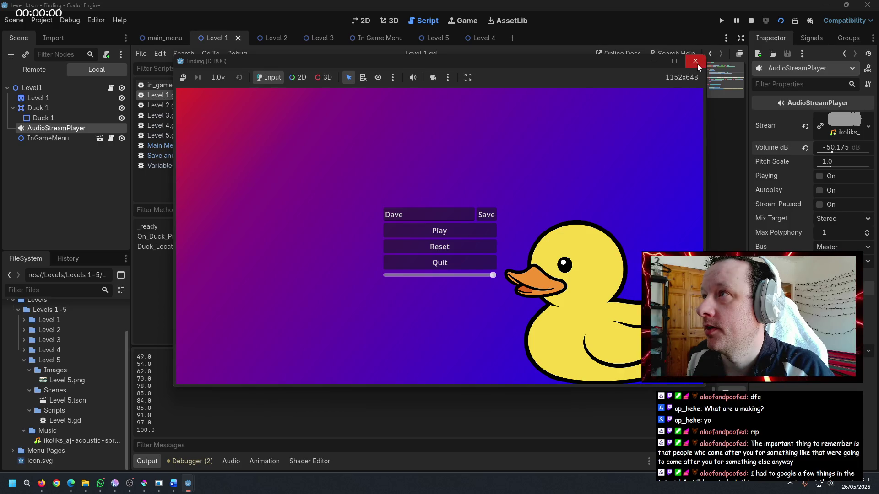
left_click(439, 232)
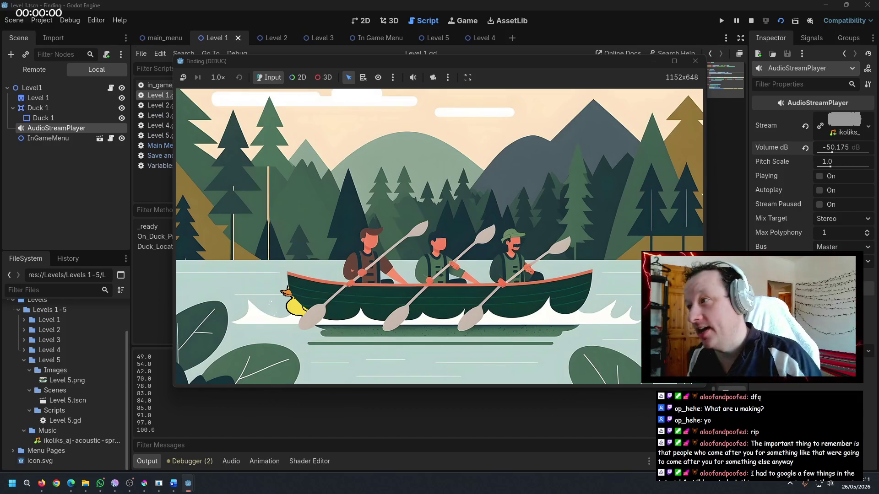
key("Escape")
left_click_drag(495, 276, 444, 277)
left_click(452, 231)
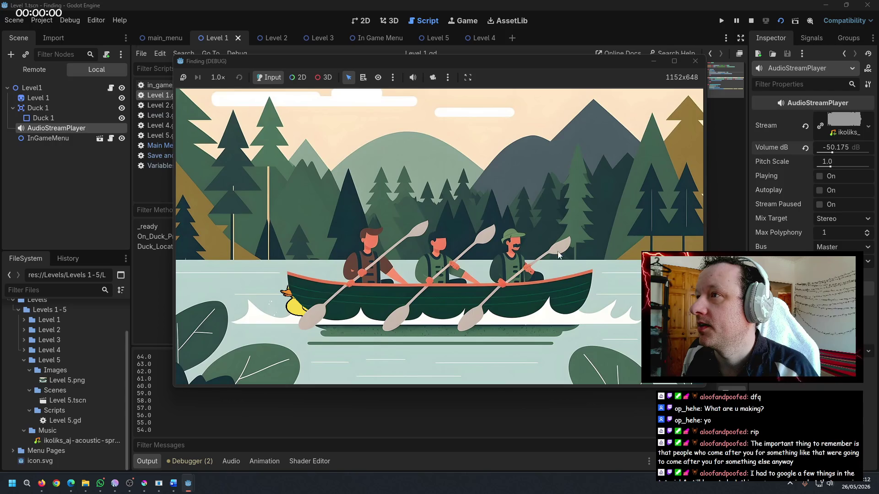
Adjust the in-game volume to about 72, 84, then half, and stop the game.
key("Escape")
left_click_drag(445, 275, 466, 276)
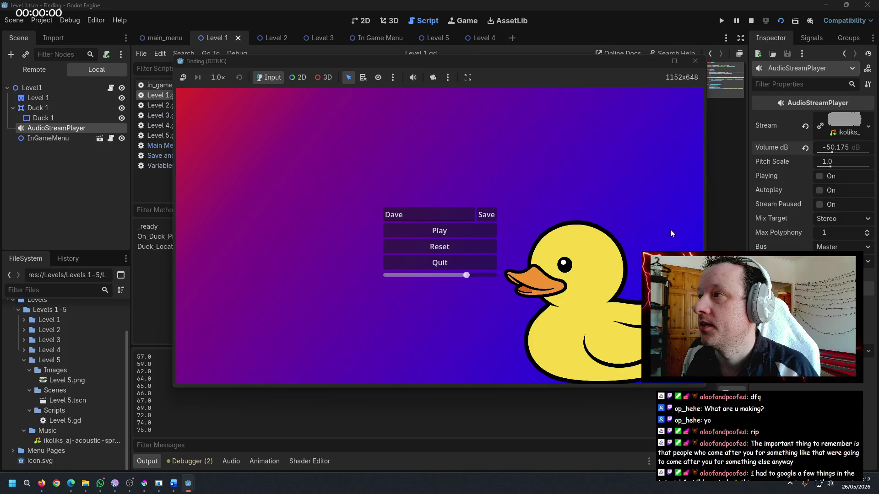
left_click(456, 227)
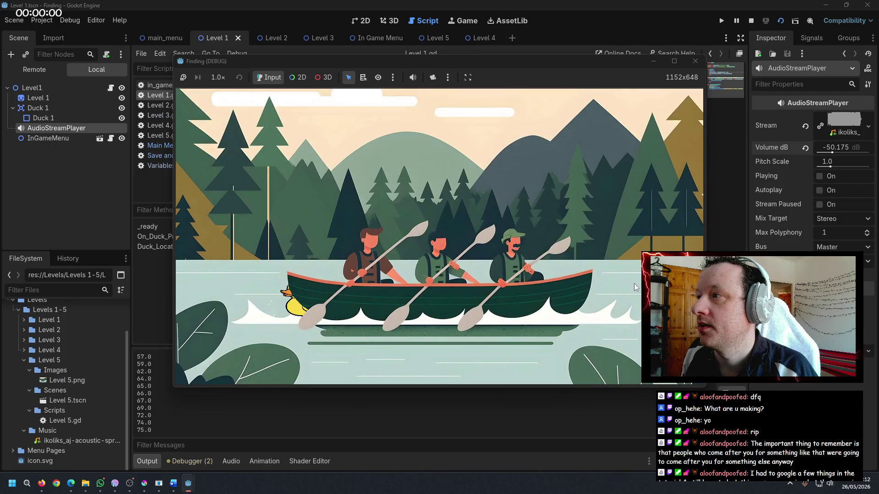
key("Escape")
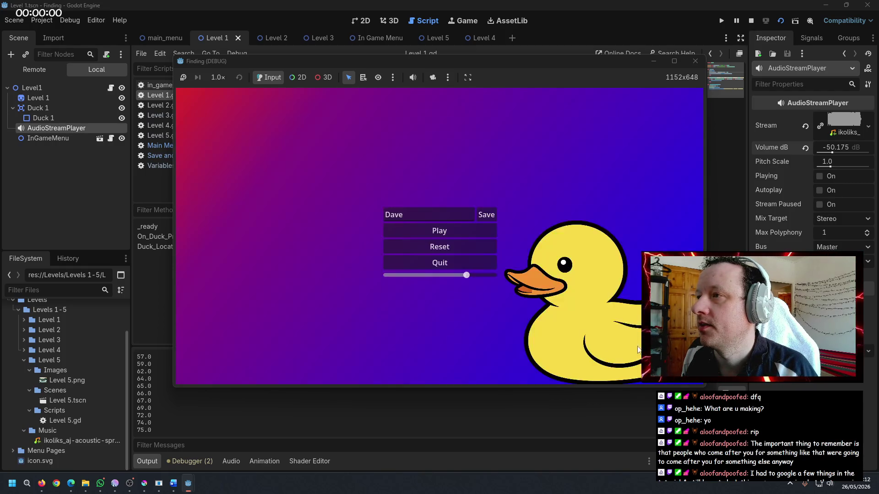
left_click_drag(464, 275, 486, 276)
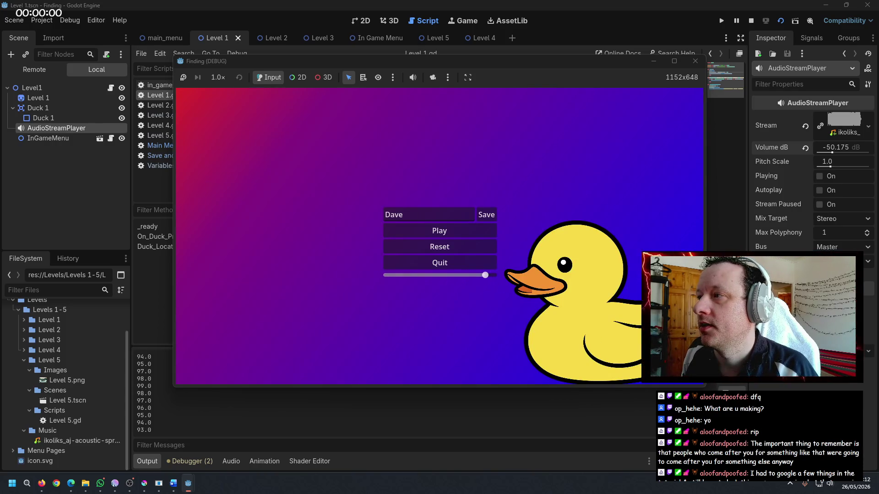
left_click(462, 232)
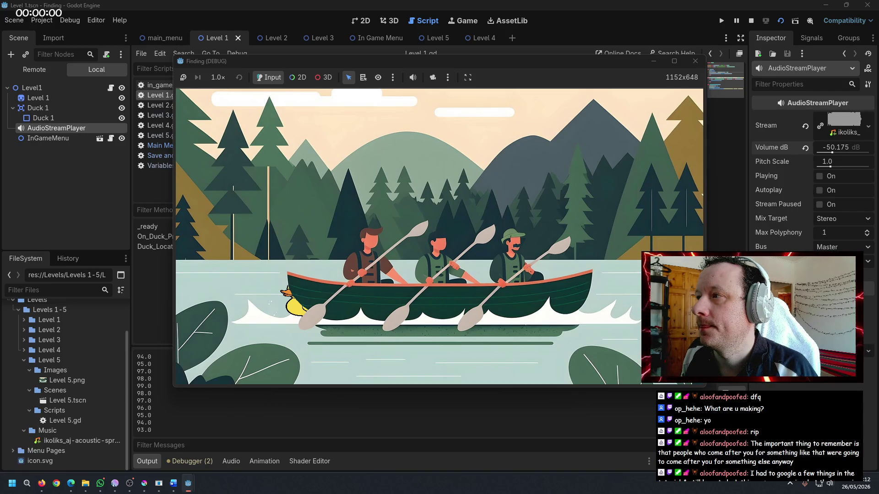
key("Escape")
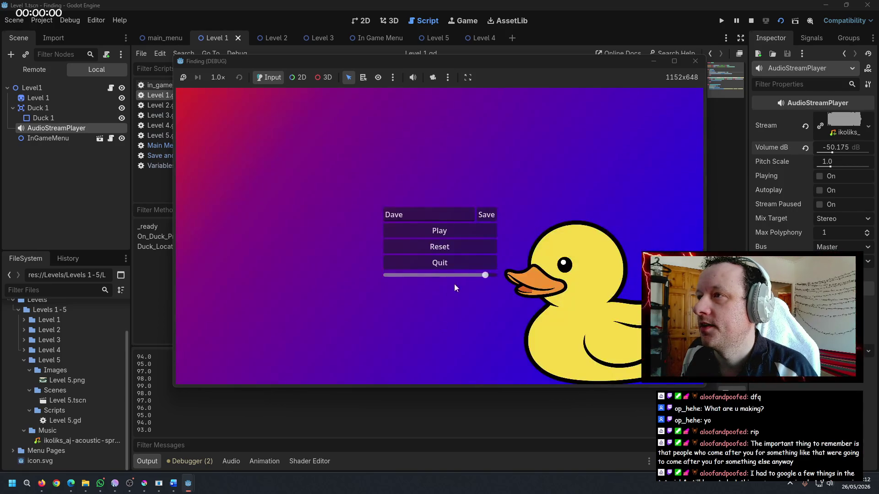
left_click_drag(476, 275, 440, 275)
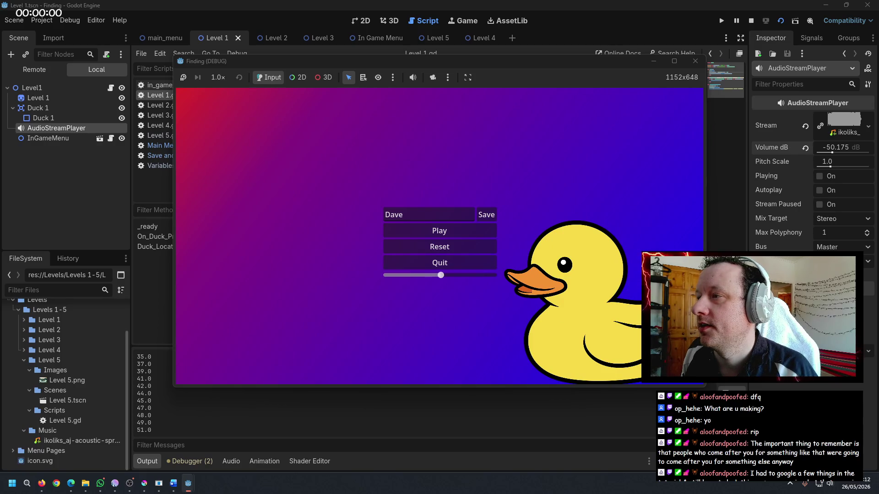
left_click(440, 231)
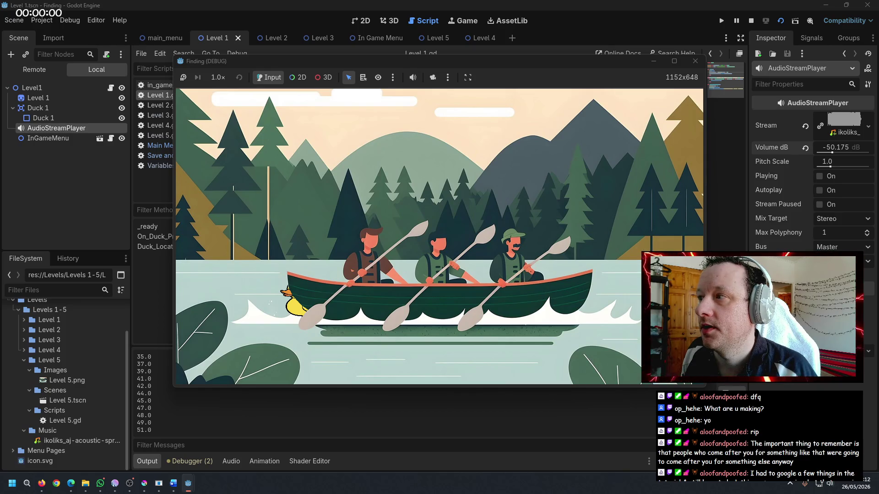
key("F8")
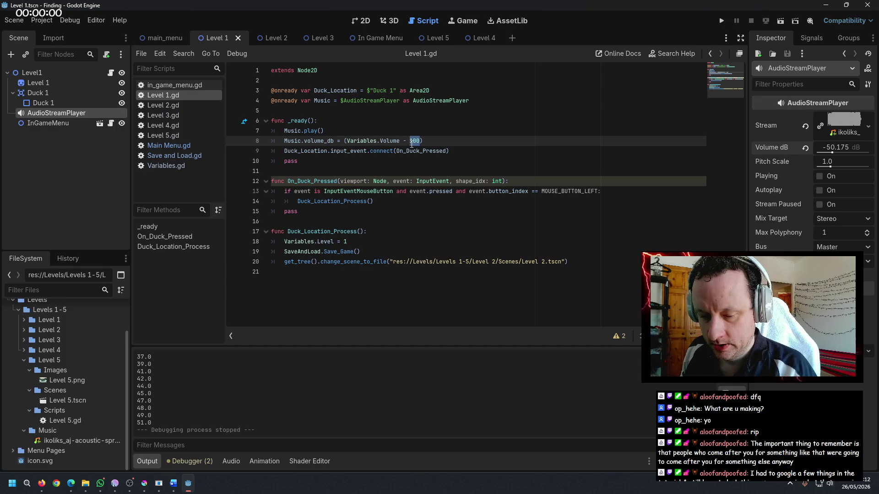
Change the volume offset on line 8 to 70 and run the Level 1 scene.
type("70")
left_click(504, 192)
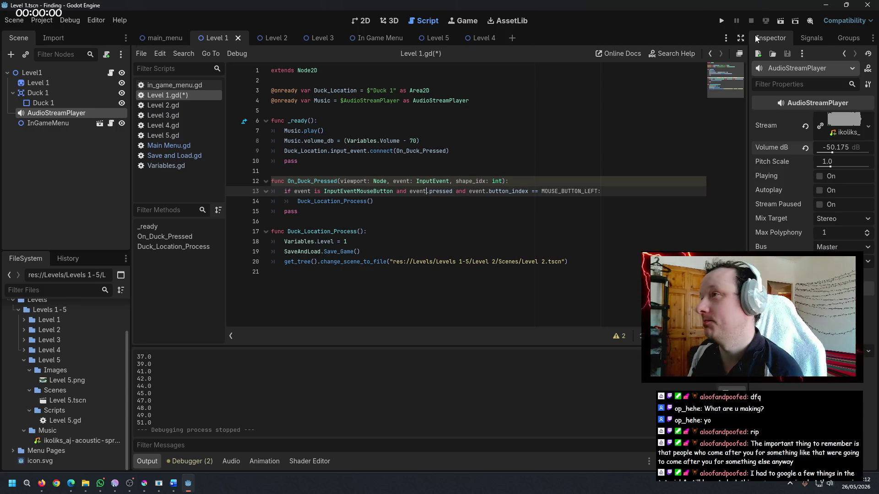
left_click(775, 22)
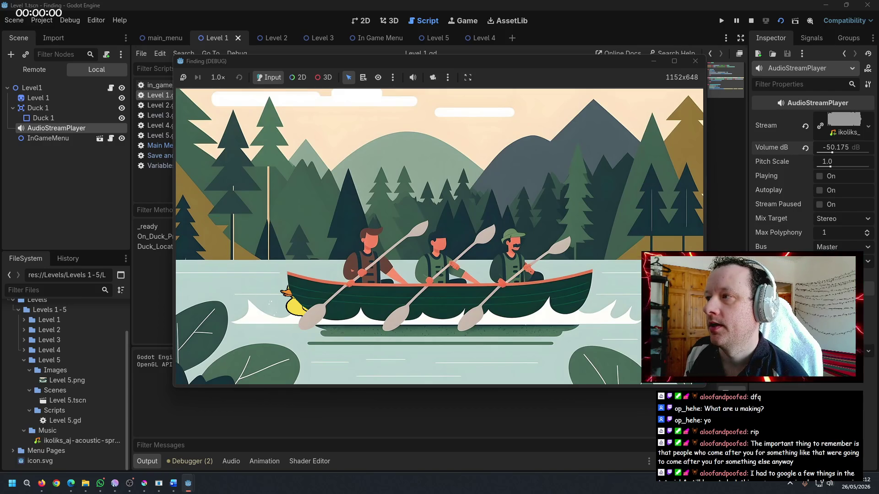
Raise and then slightly lower the in-game music volume, then quit the game.
key("Escape")
left_click_drag(449, 274, 468, 275)
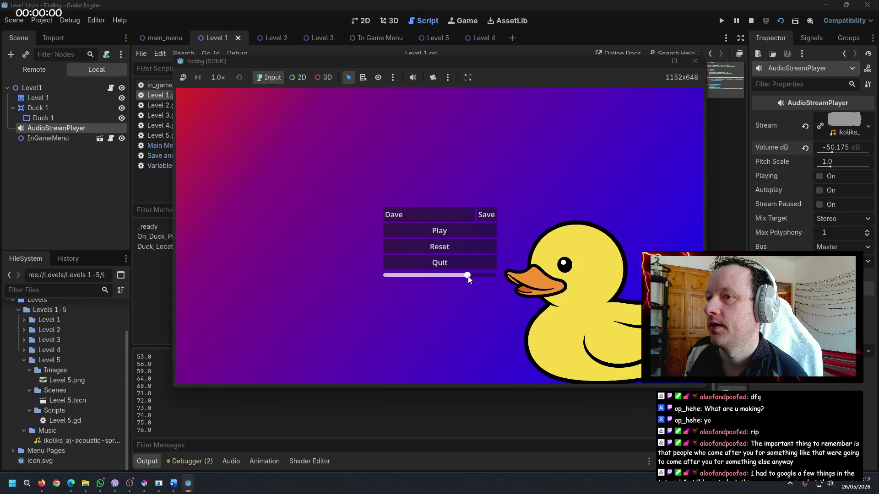
left_click(425, 230)
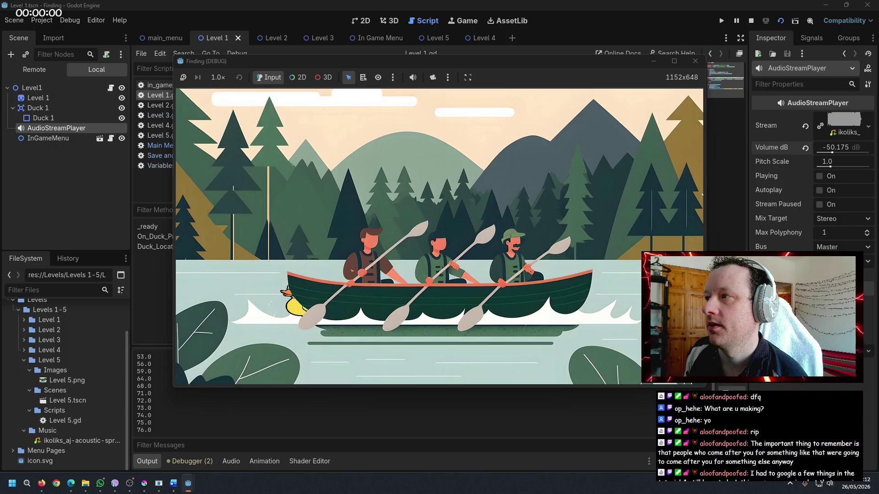
key("Escape")
left_click_drag(467, 275, 460, 275)
left_click(433, 236)
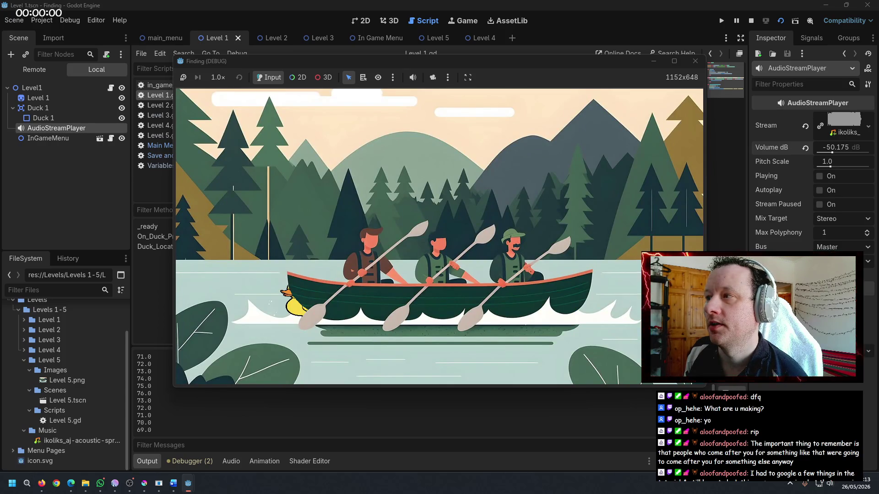
key("Escape")
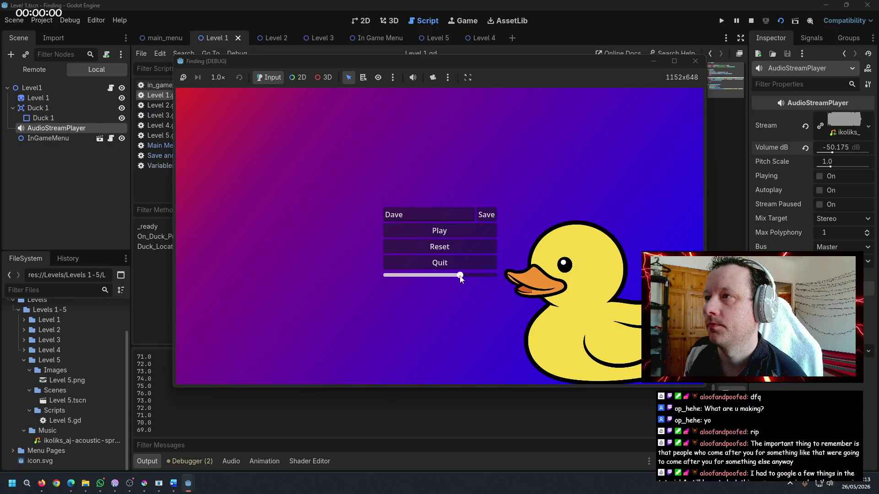
left_click(439, 262)
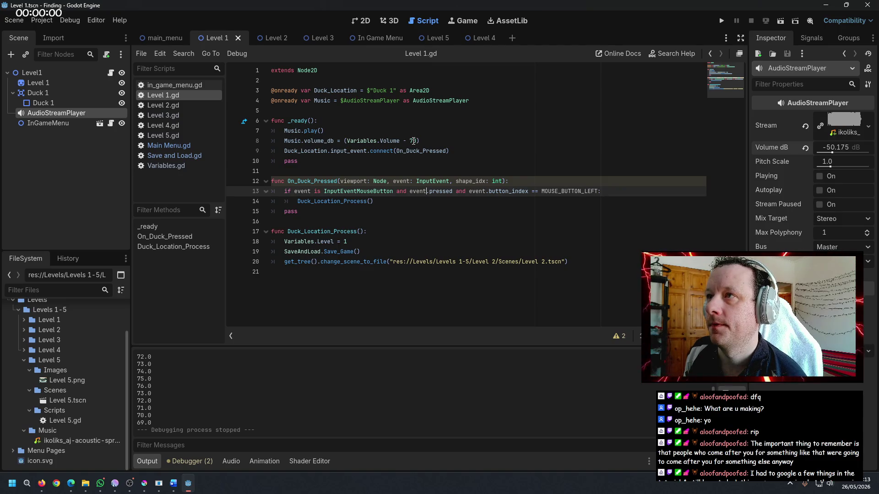
Change the volume offset on line 8 of Level 1.gd from 70 to 100.
double_click(413, 141)
type("100")
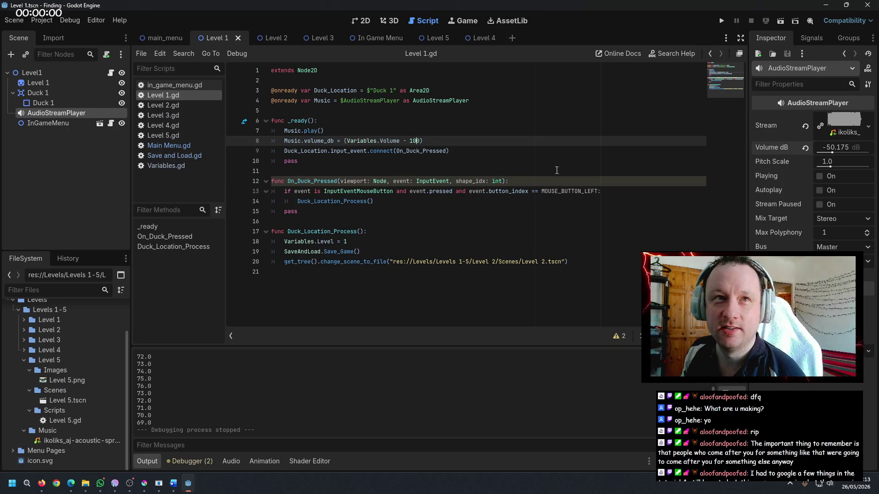
left_click(557, 182)
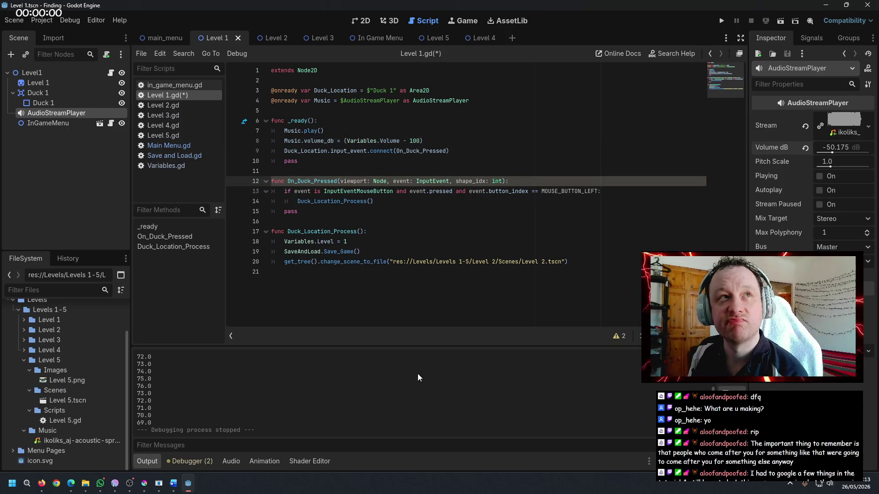
key("alt+Tab")
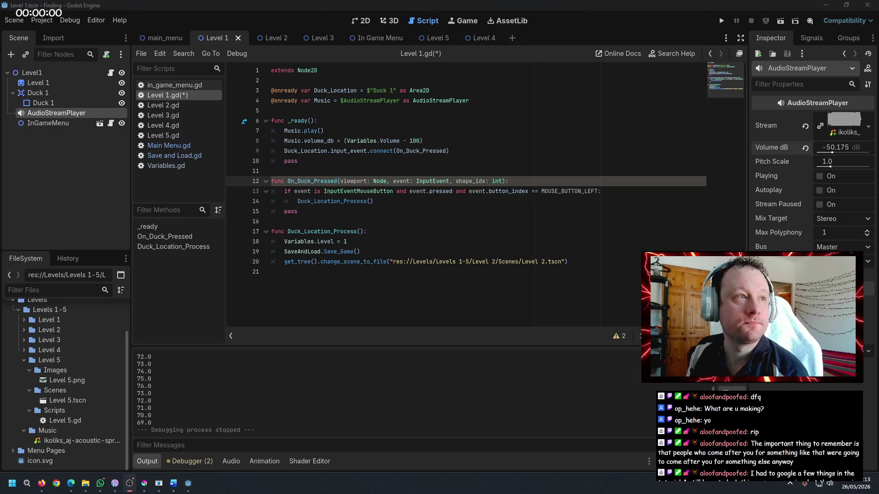
Copy the whole Music.volume_db line from Level 1.gd.
left_click(470, 150)
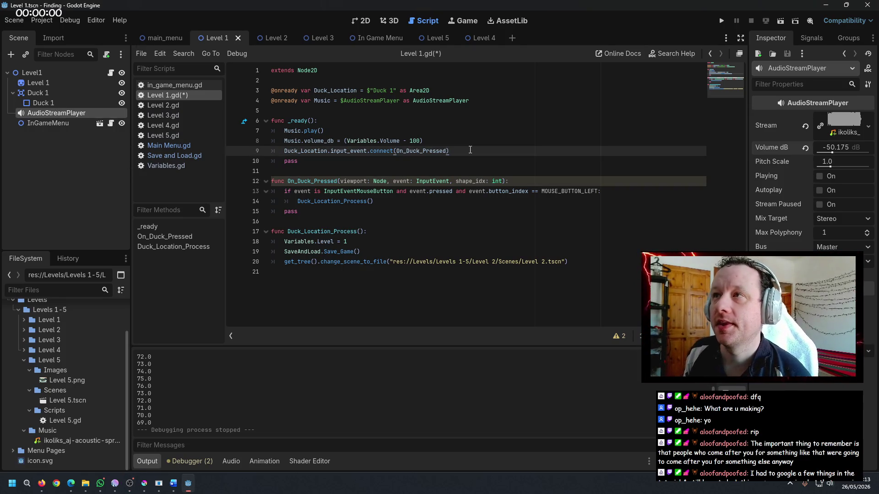
left_click_drag(423, 141, 343, 141)
left_click_drag(422, 141, 284, 141)
right_click(287, 141)
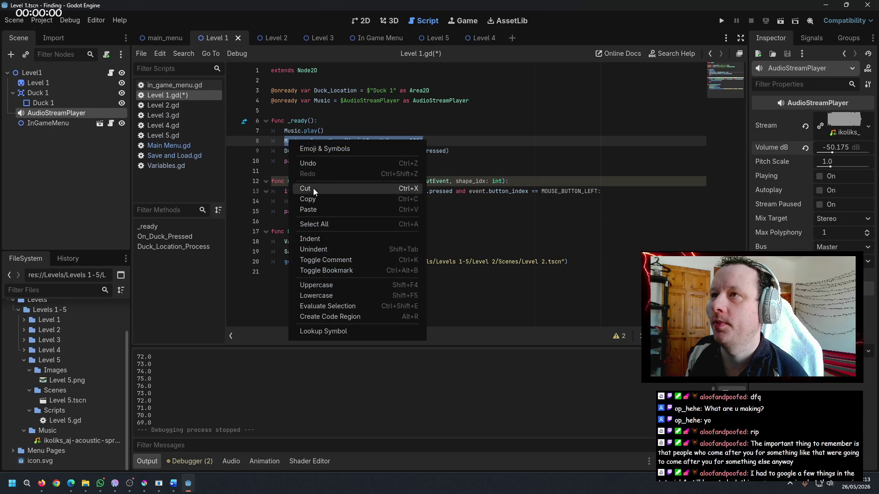
left_click(303, 197)
Paste the volume line after Music.play() in Level 2.gd and Level 3.gd.
left_click(218, 104)
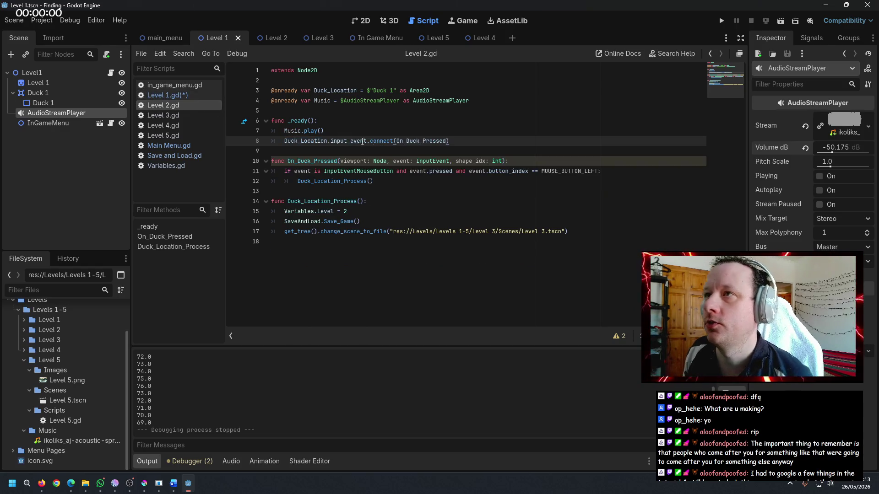
left_click(345, 131)
key("Return")
type("Music.volume_db = (Variables.Volume - 100)")
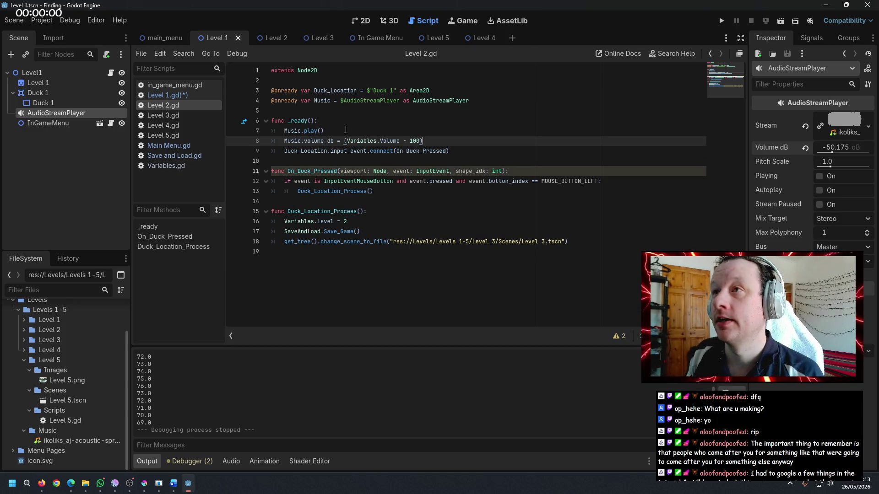
left_click(186, 117)
left_click(342, 131)
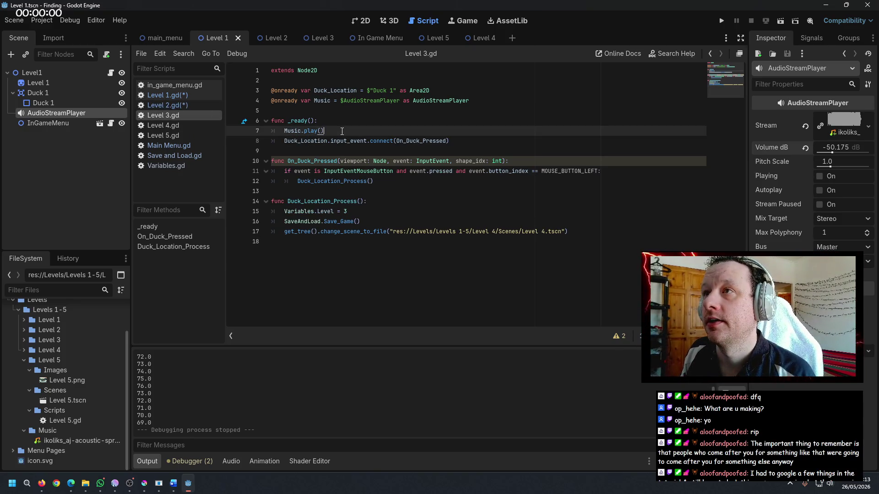
key("Return")
type("Music.volume_db = (Variables.Volume - 100)")
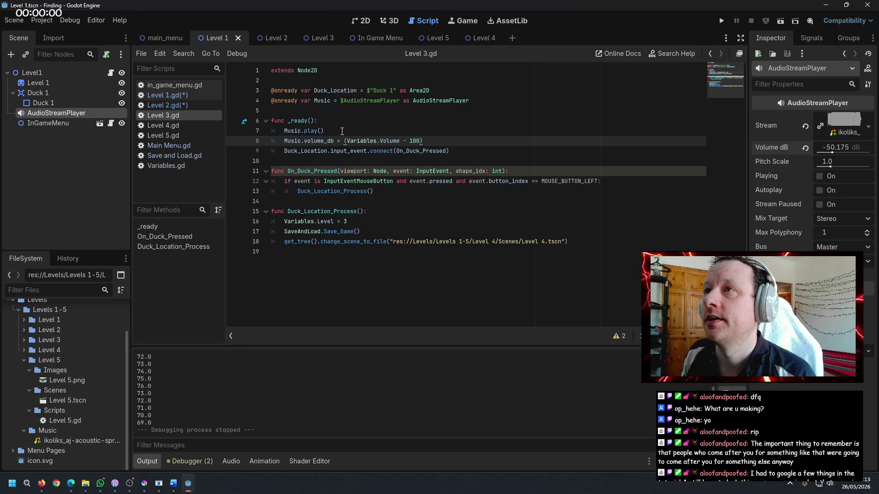
Paste the volume line after Music.play() in Level 4.gd and Level 5.gd, then save all.
left_click(163, 125)
left_click(368, 131)
key("Return")
type("Music.volume_db = (Variables.Volume - 100)")
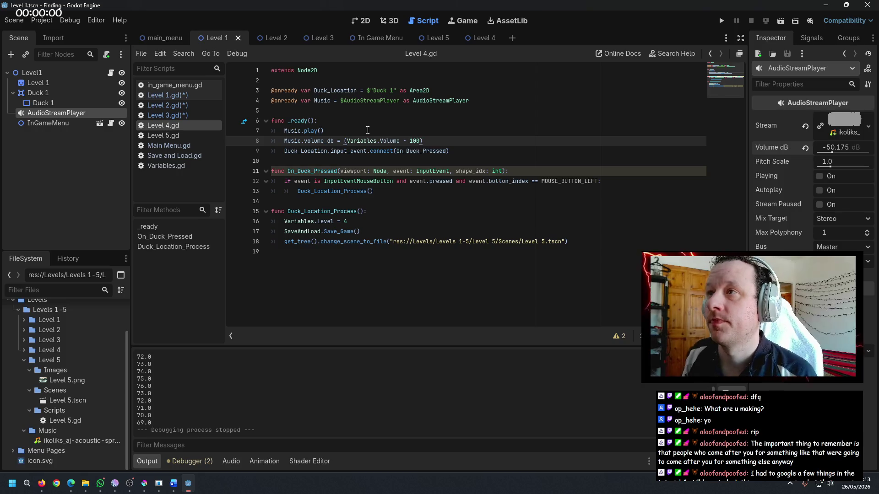
left_click(163, 135)
left_click(360, 129)
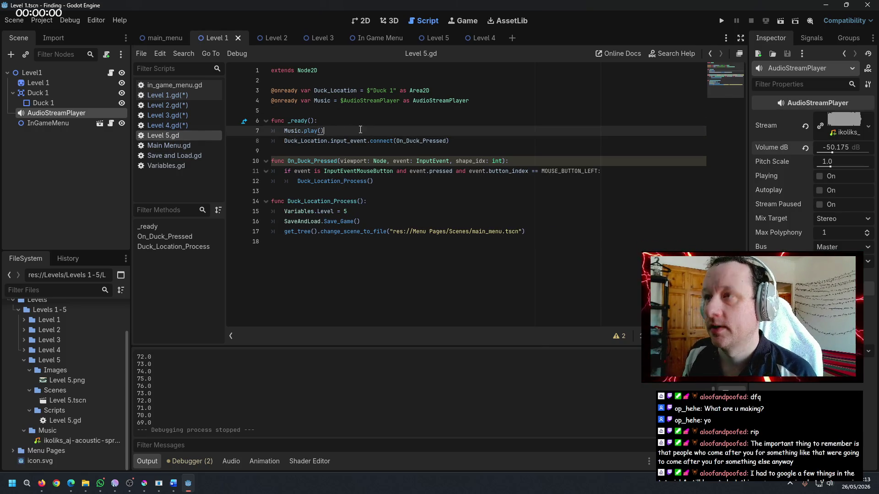
key("Return")
type("Music.volume_db = (Variables.Volume - 100)")
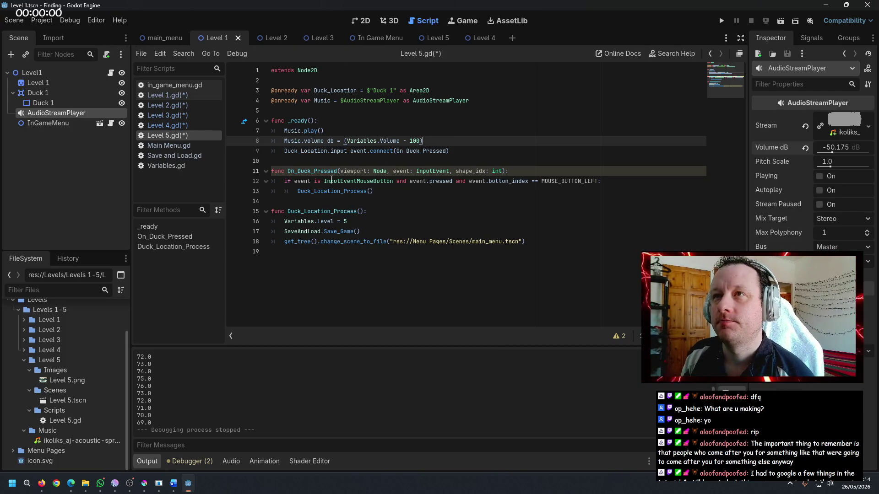
key("ctrl+s")
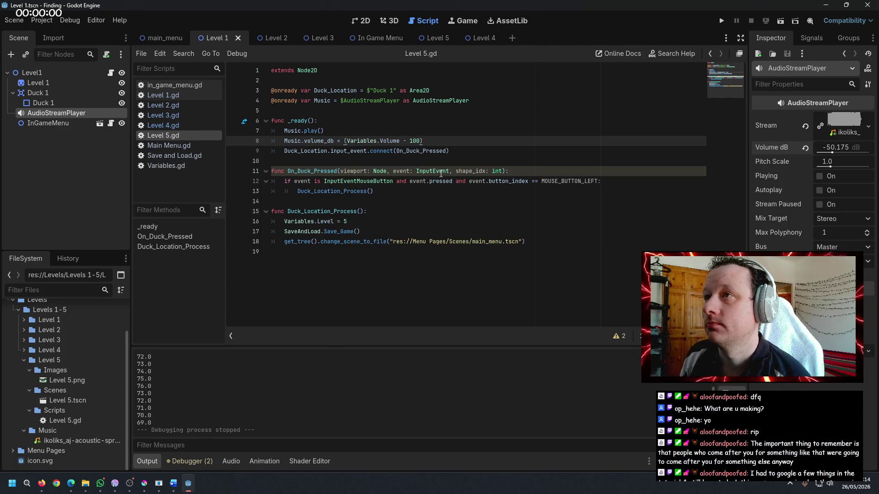
mouse_move(441, 173)
left_click(452, 147)
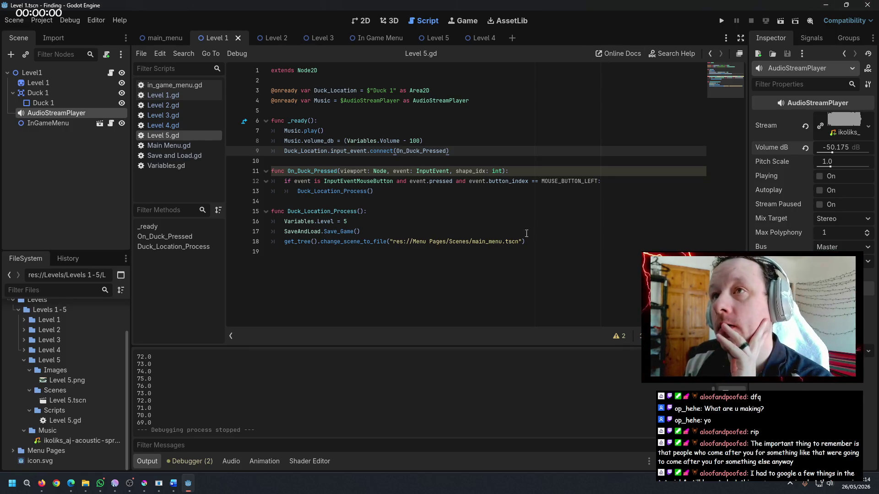
left_click(398, 233)
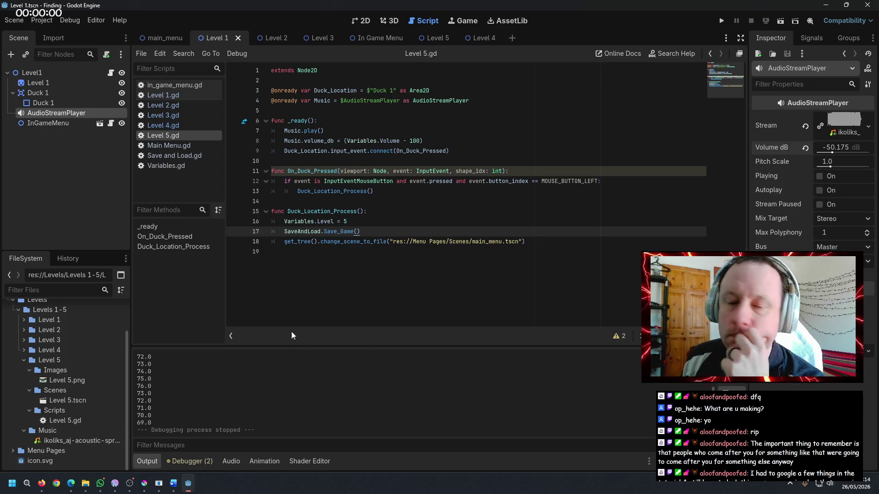
left_click(363, 276)
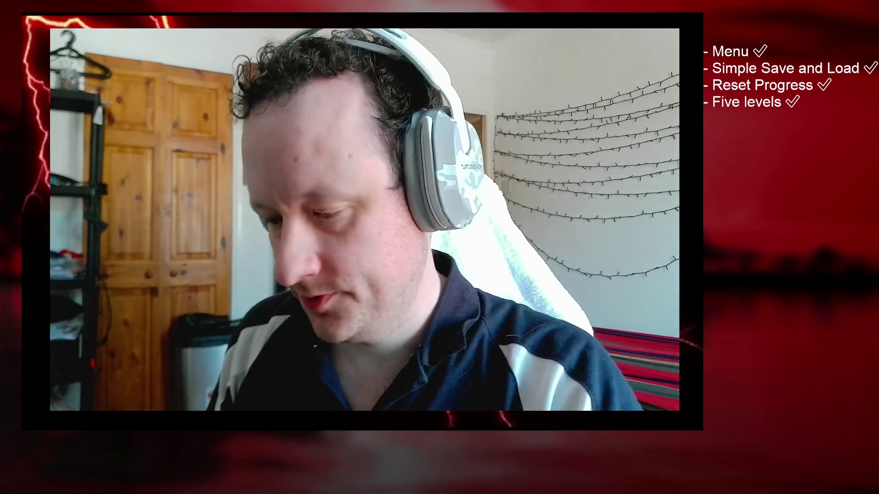
Mark Music and Volume Slider ticked and add an unticked 'Next Level' line to the overlay checklist.
type("- Music")
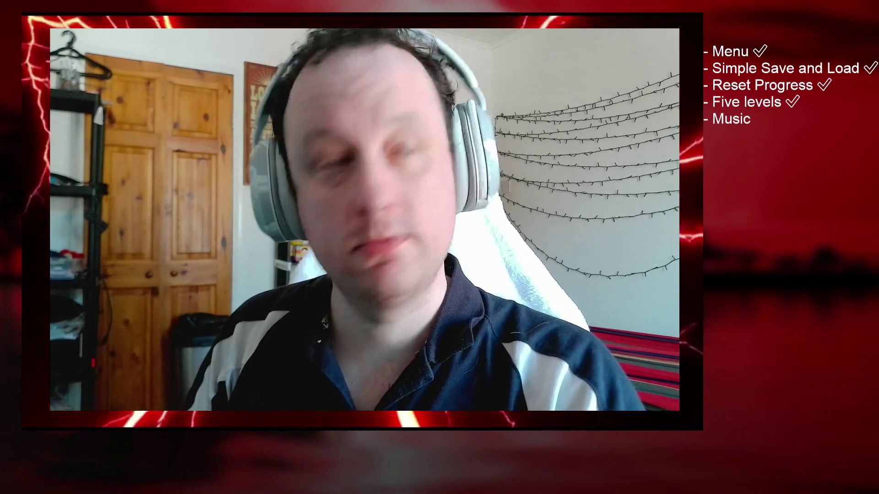
type(" ✓")
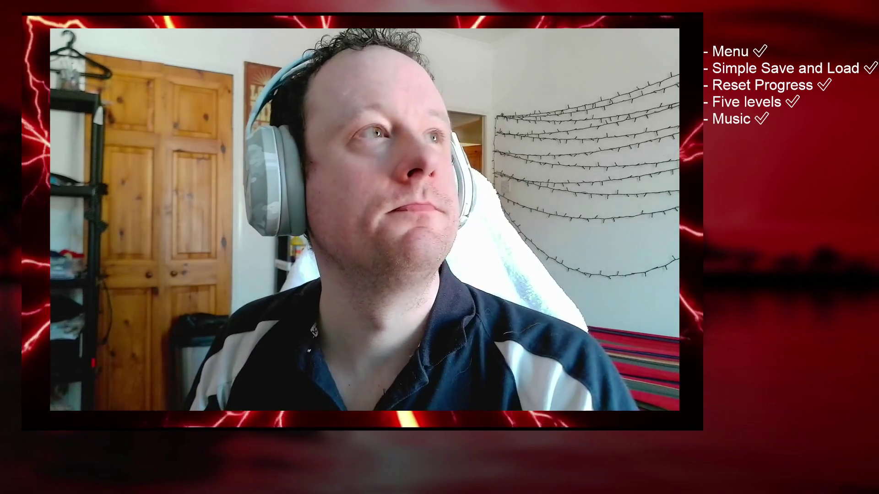
type("- V")
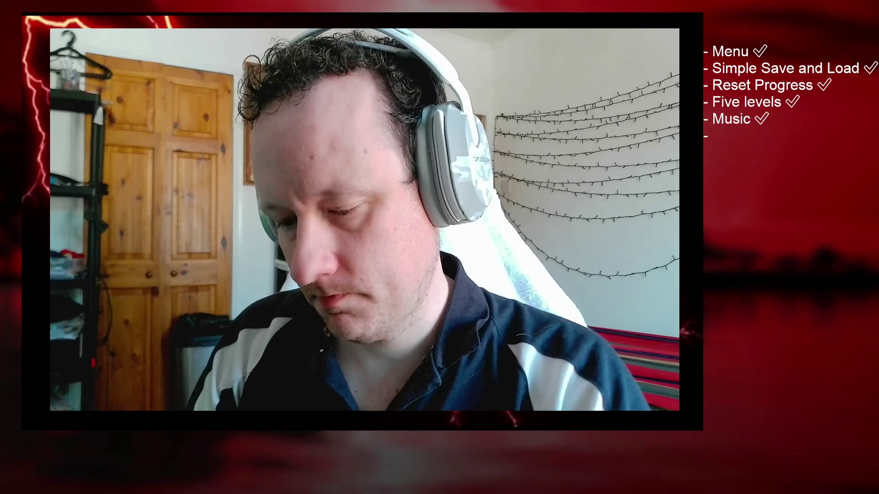
type("olume Slider")
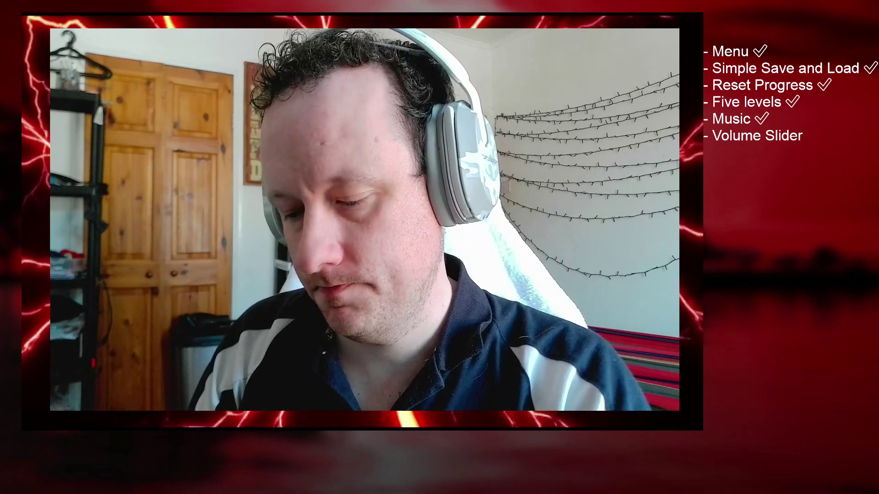
type(" ✓")
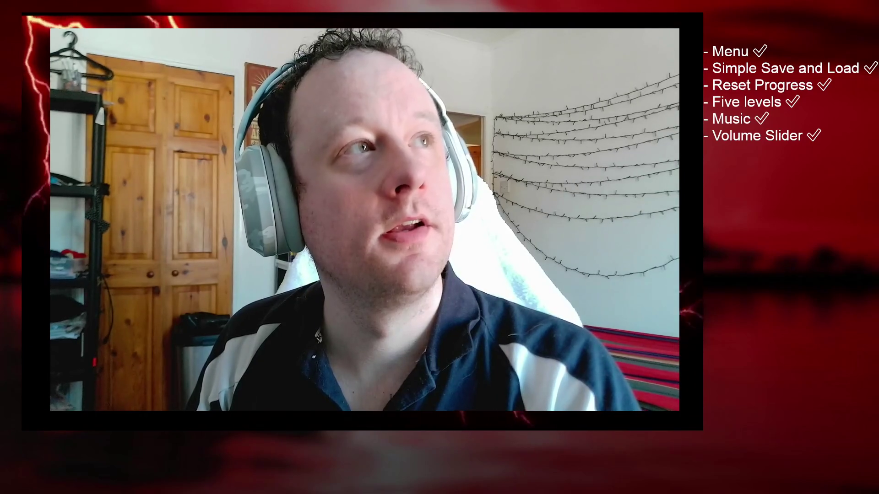
type("Celebrat")
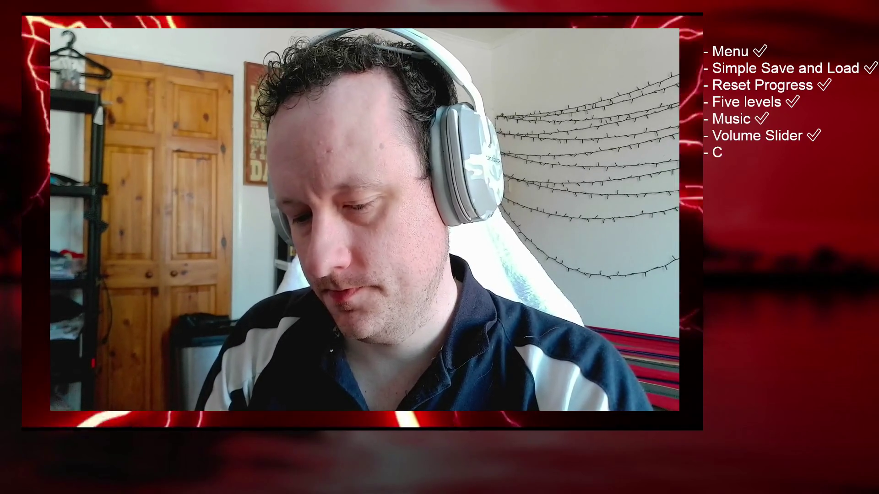
type("ion")
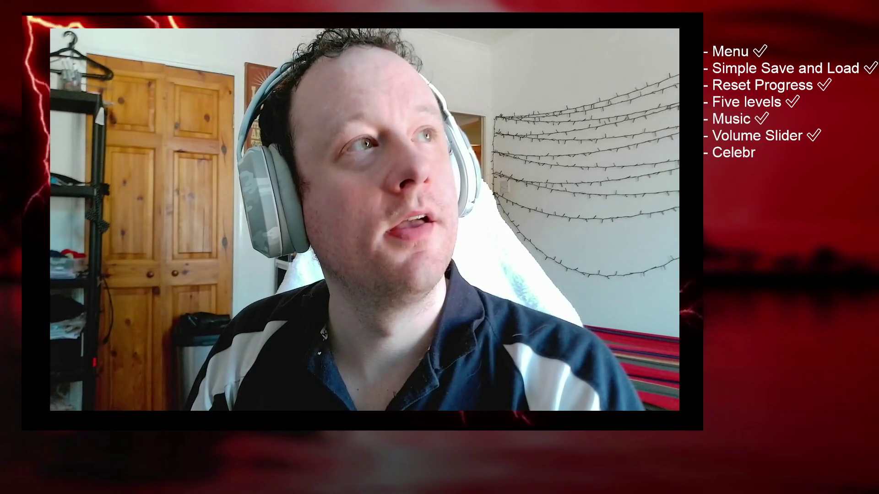
key("BackSpace")
key("BackSpace")
key("BackSpace")
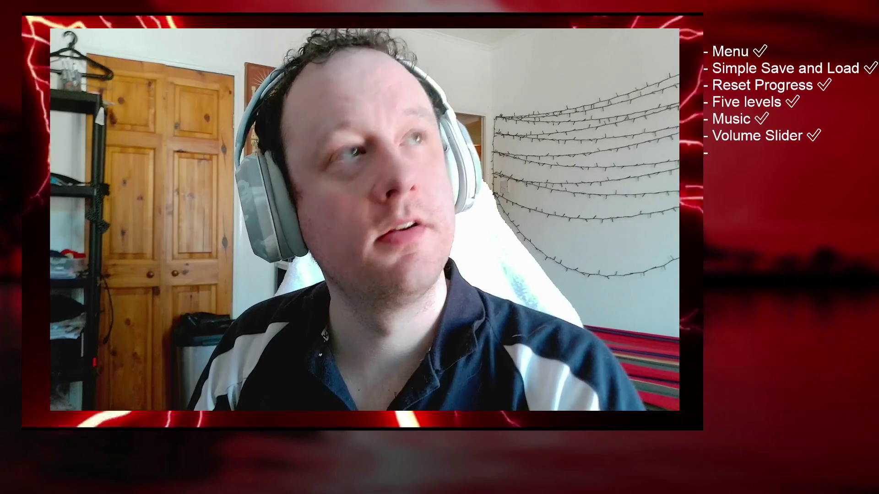
type("Next Level")
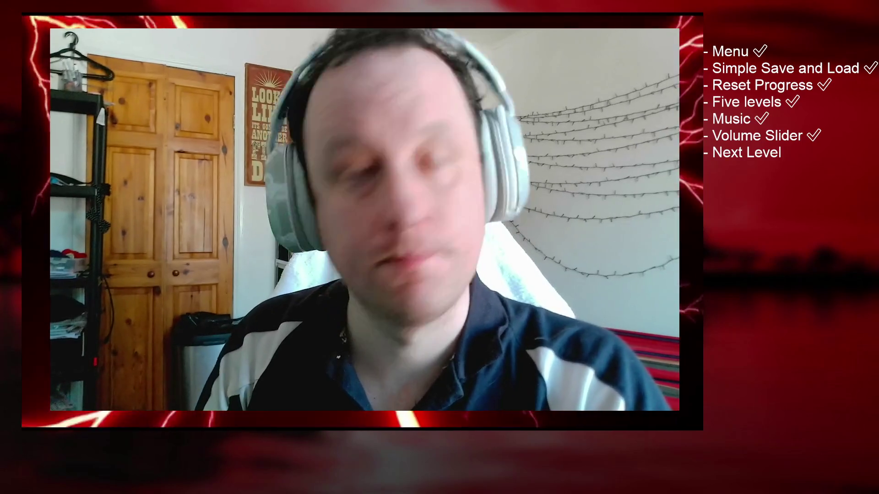
Type a new 'Credits' item and change 'Next Level' to 'Level Select' in the overlay text.
type("Credits")
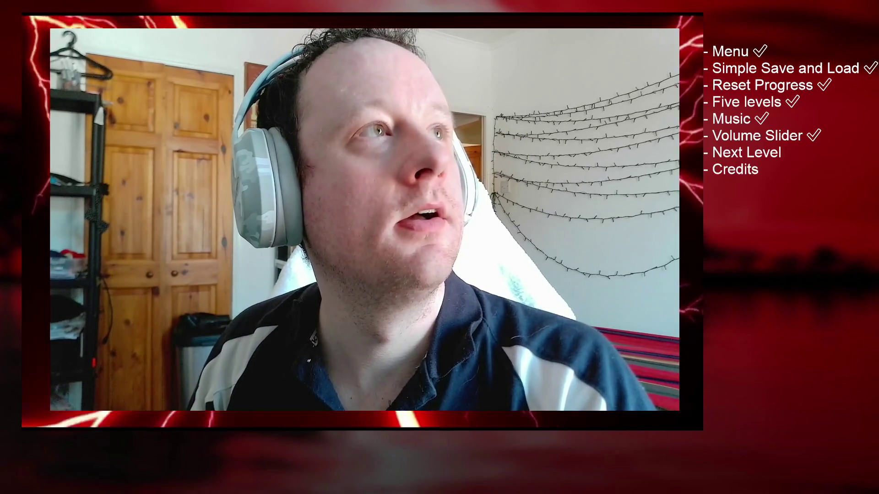
type("Level Select")
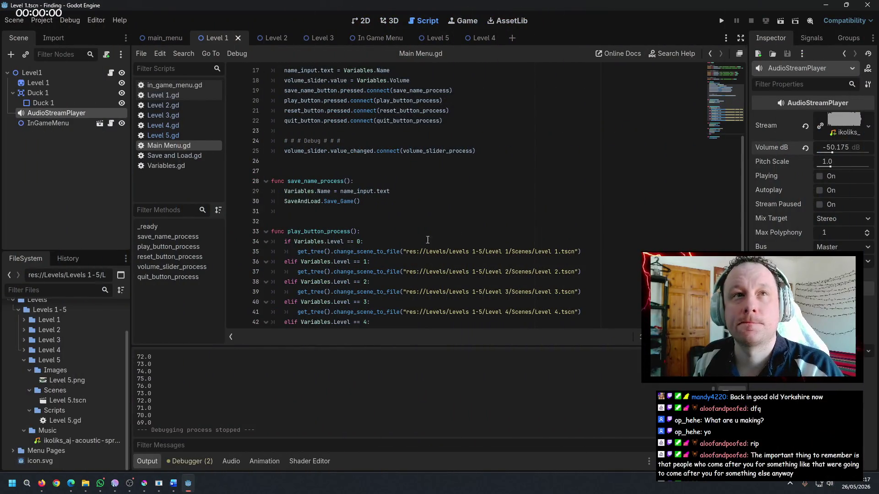
Collapse the Level 5 folder and expand the Menu Pages folder in FileSystem.
scroll(394, 247, "down", 2)
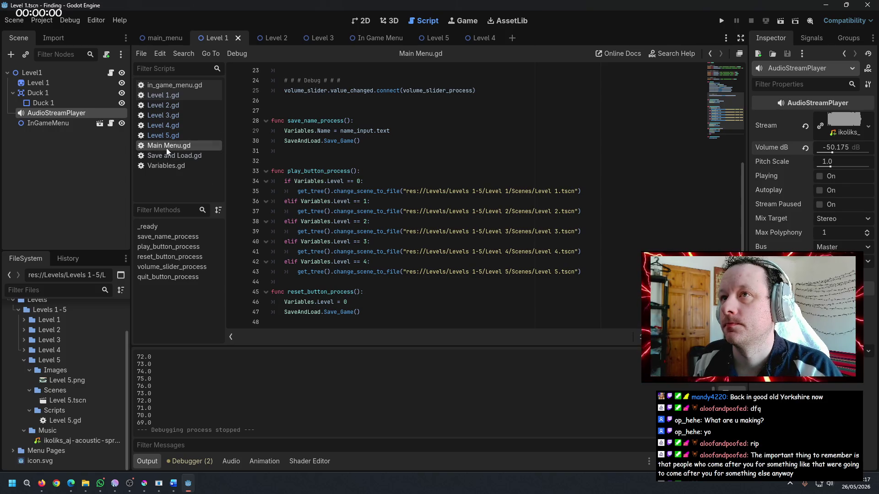
scroll(347, 226, "up", 4)
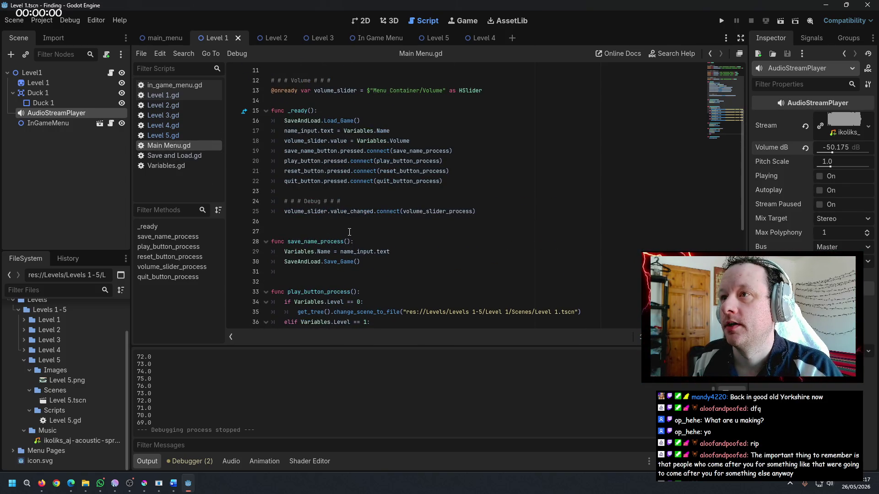
scroll(349, 232, "down", 4)
scroll(350, 232, "up", 4)
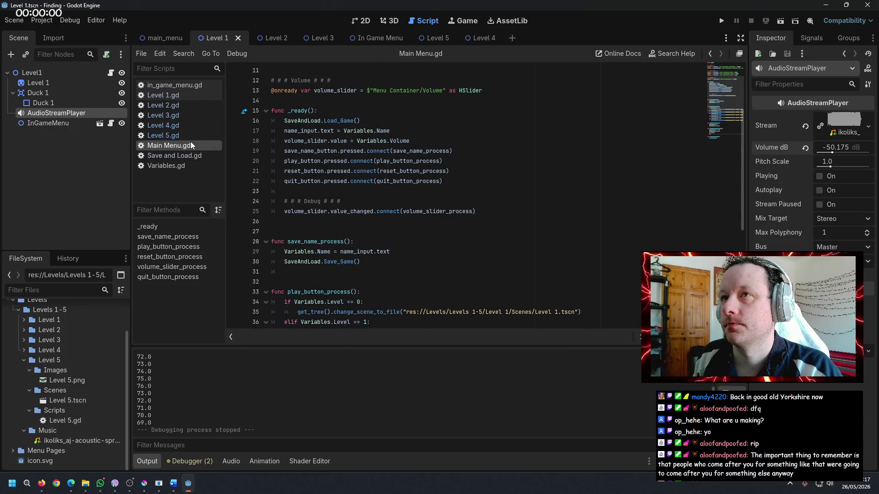
left_click(24, 361)
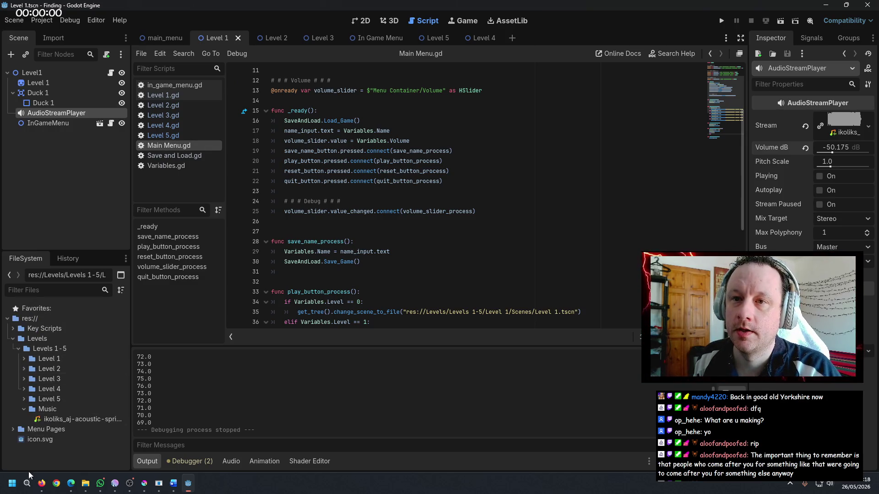
double_click(61, 429)
scroll(61, 428, "down", 1)
scroll(61, 429, "down", 2)
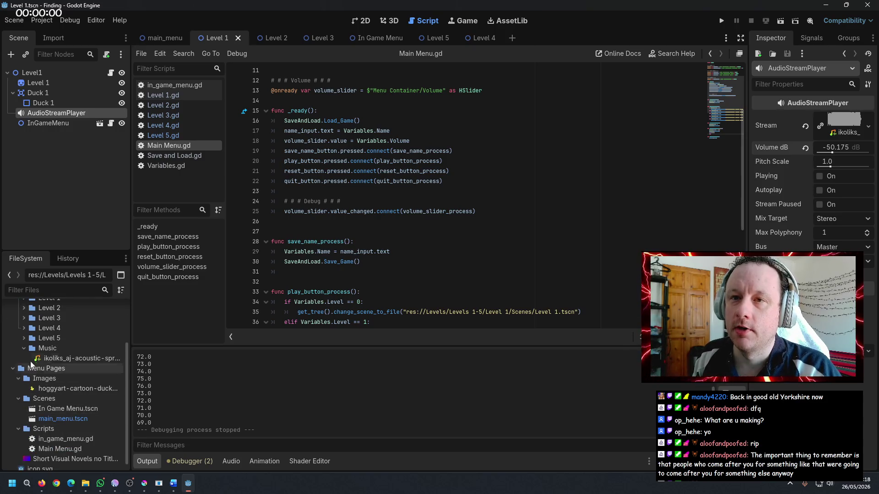
Create a new scene named Credits in the Scenes folder and select Credits.tscn.
right_click(47, 401)
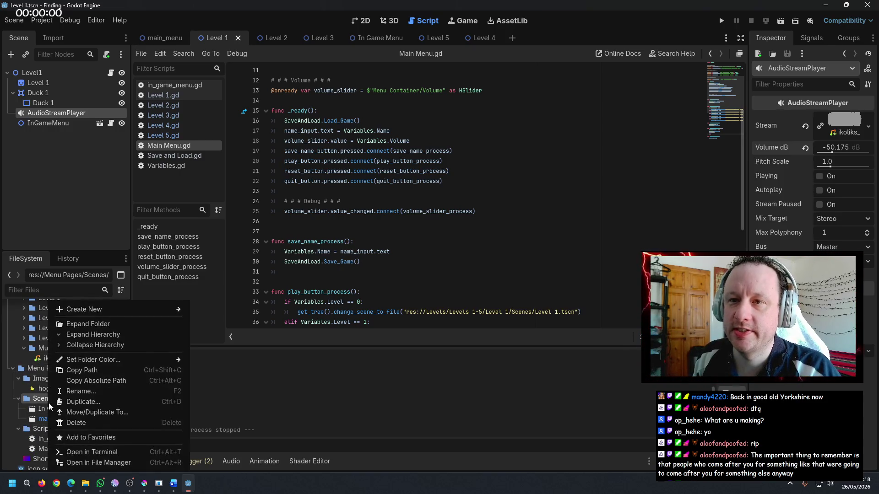
mouse_move(154, 311)
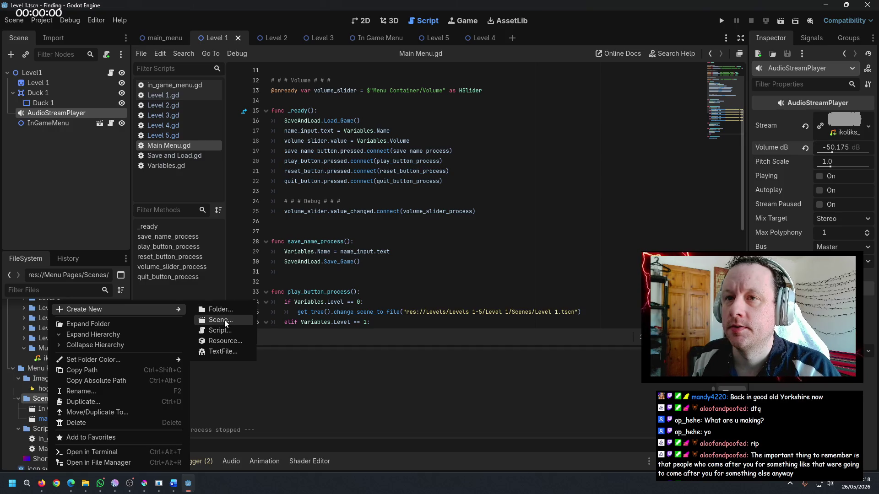
left_click(225, 322)
type("Credits")
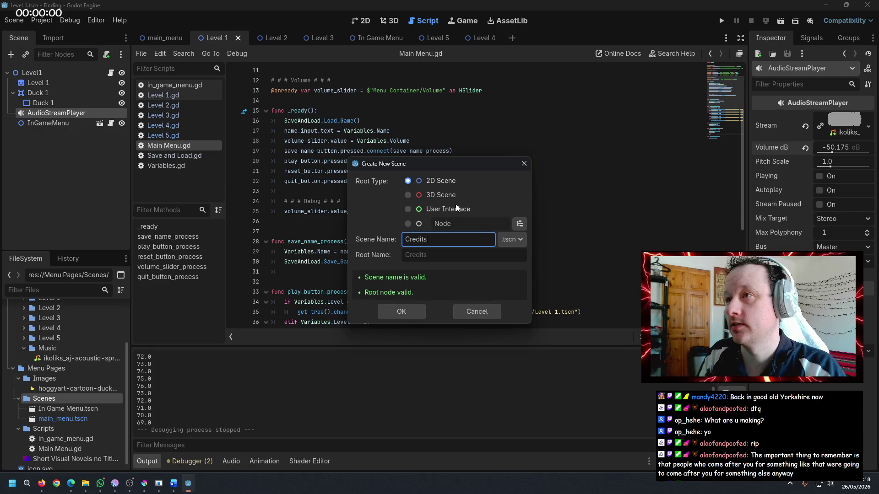
key("Return")
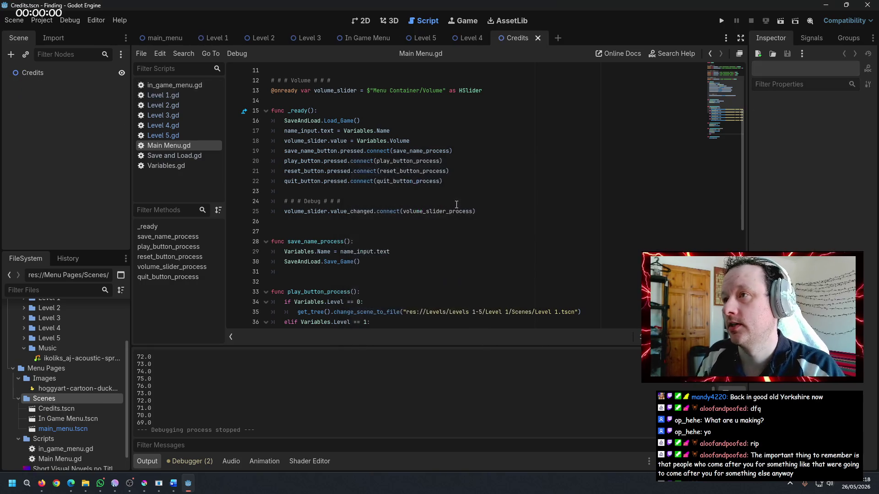
left_click(56, 409)
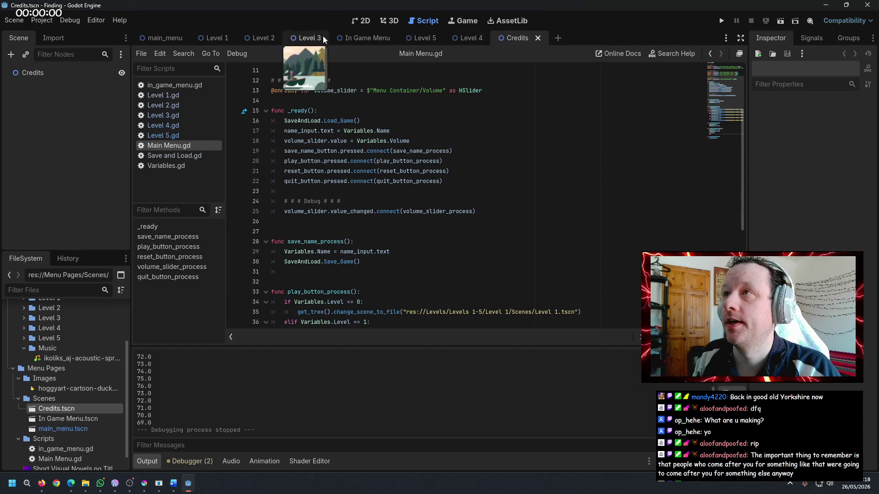
Copy the background and cartoon duck sprites from the main_menu scene.
left_click(160, 38)
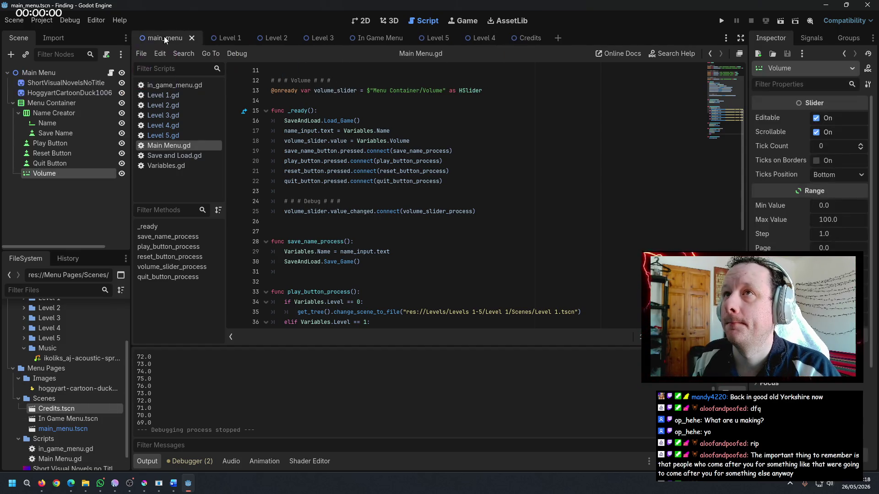
left_click(51, 85)
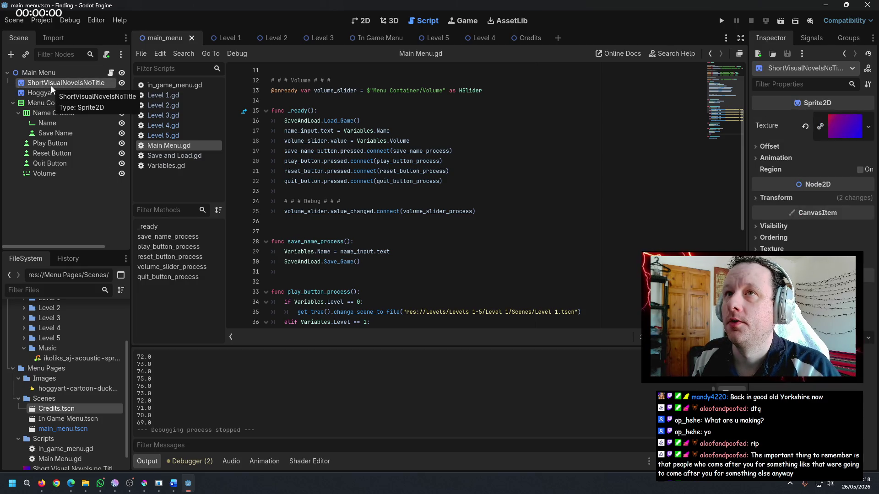
left_click(42, 92, "ctrl")
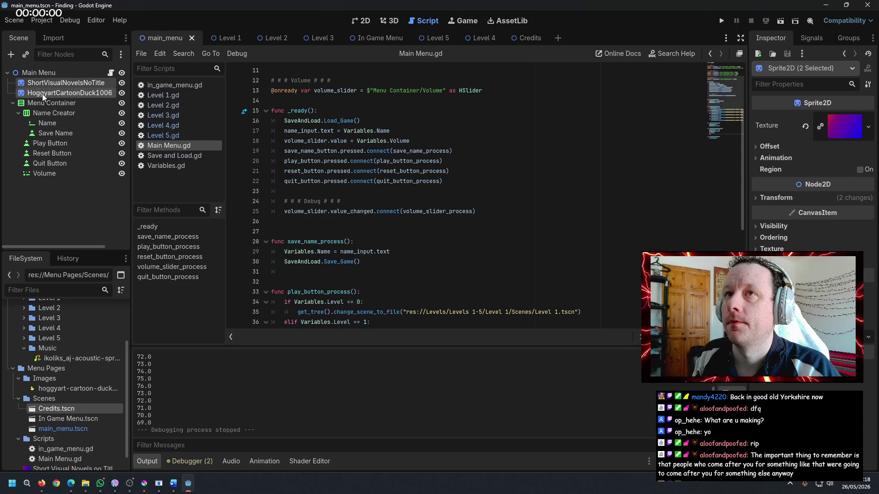
right_click(43, 96)
left_click(69, 114)
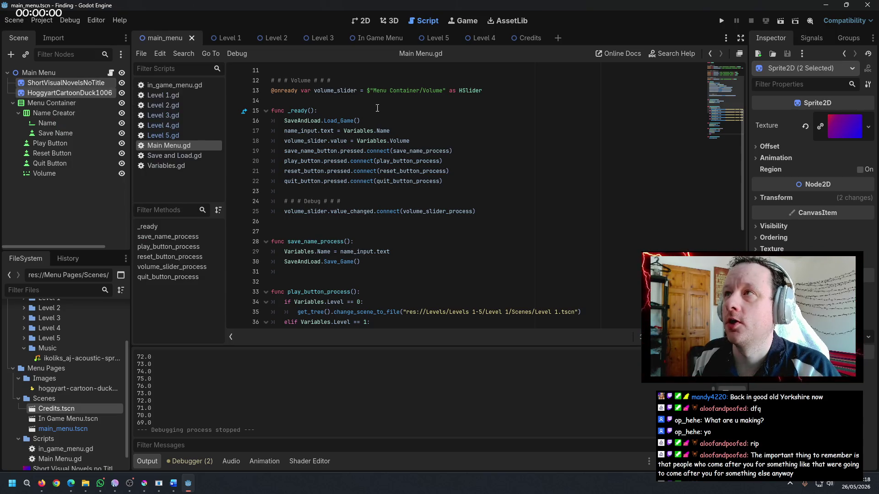
Paste both sprites under the Credits root node and frame them on the 2D canvas.
left_click(531, 38)
left_click(35, 74)
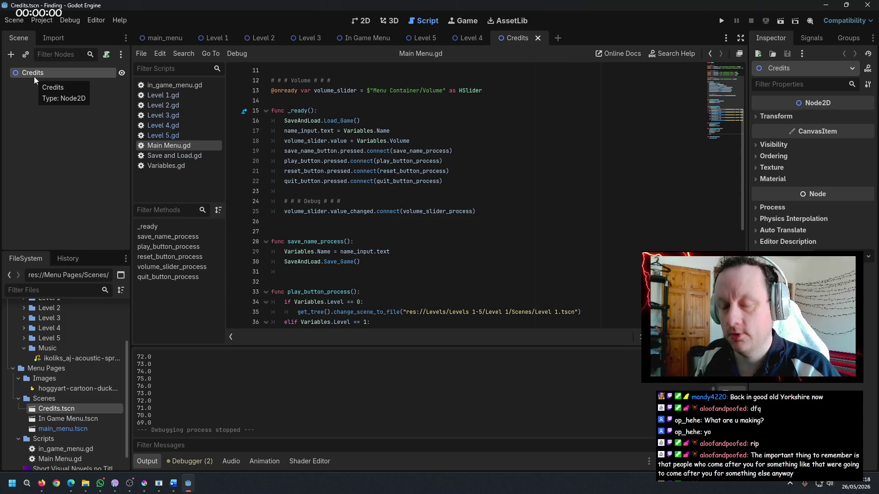
key("ctrl+v")
left_click(75, 134)
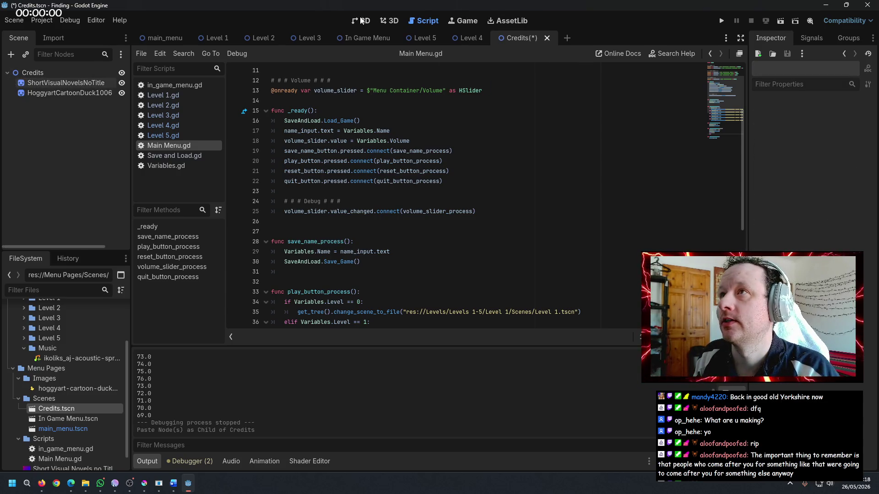
left_click(362, 21)
scroll(490, 215, "down", 1)
scroll(333, 134, "up", 1)
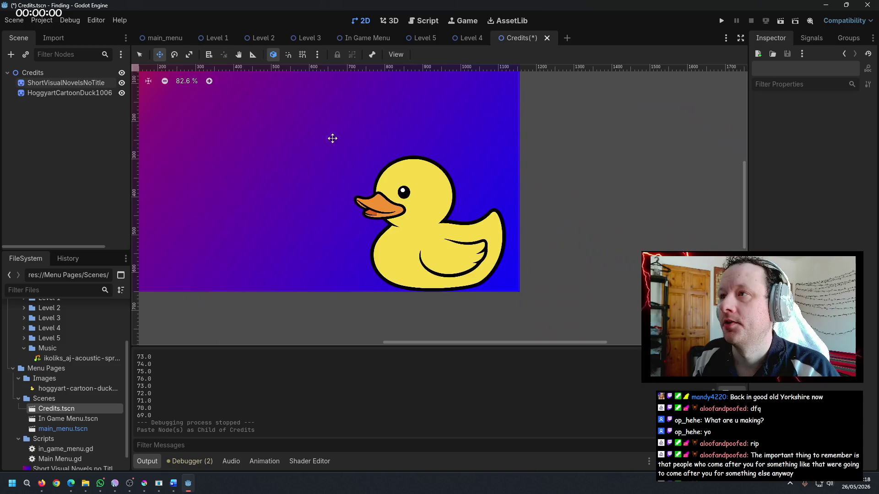
left_click_drag(333, 135, 385, 165)
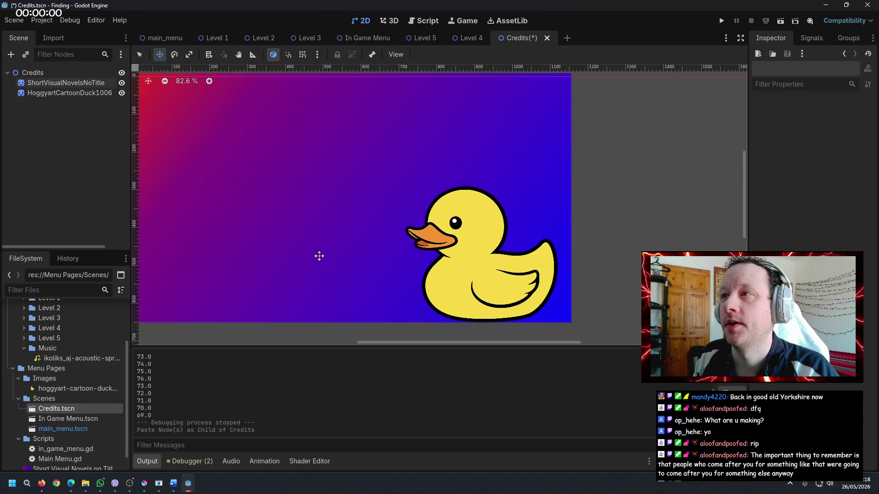
left_click(33, 73)
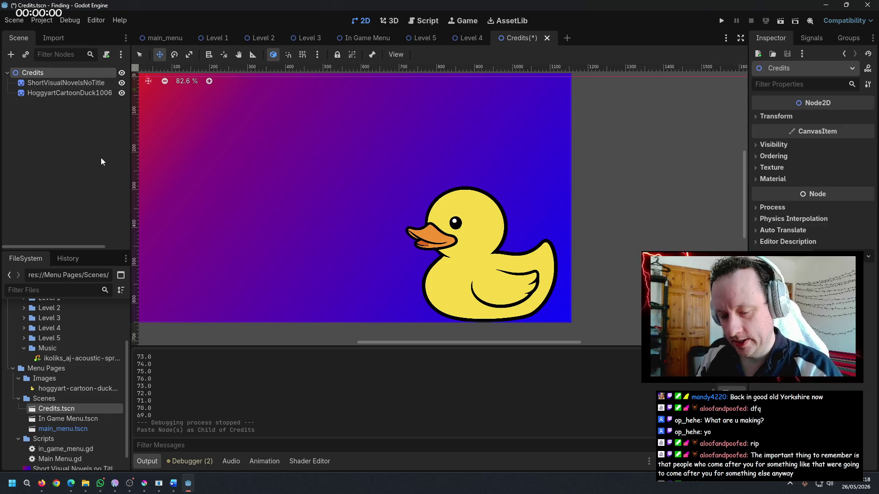
key("ctrl+a")
Add a RichTextLabel child node and rename it Credits.
type("rich")
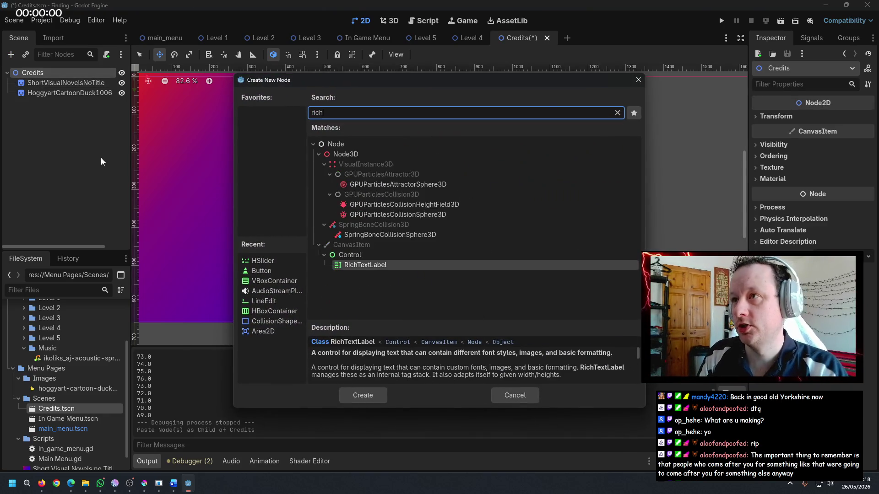
key("Return")
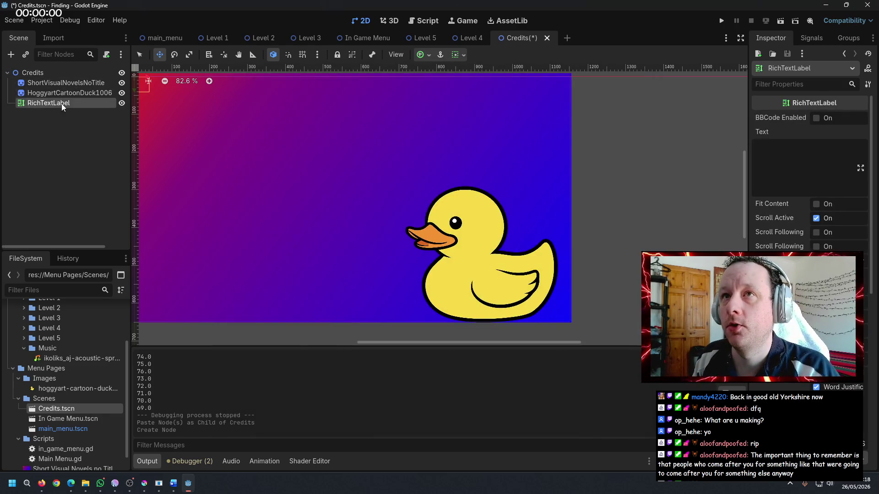
double_click(65, 103)
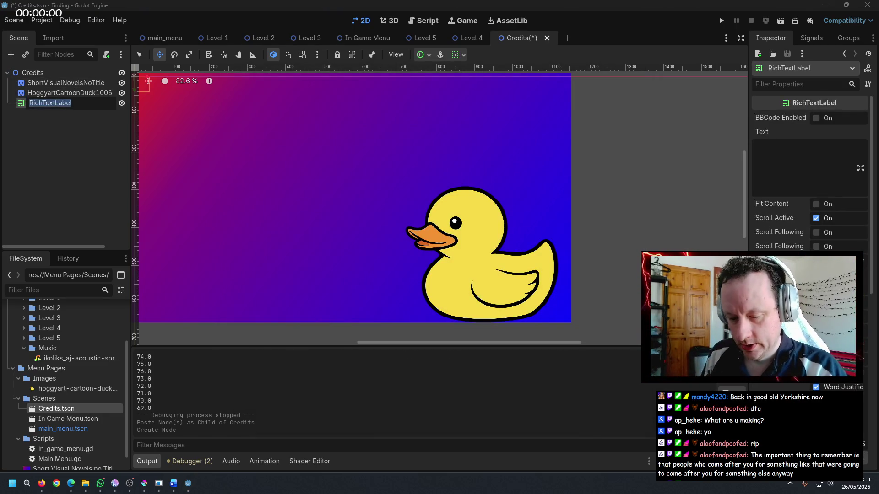
type("Credits")
key("Return")
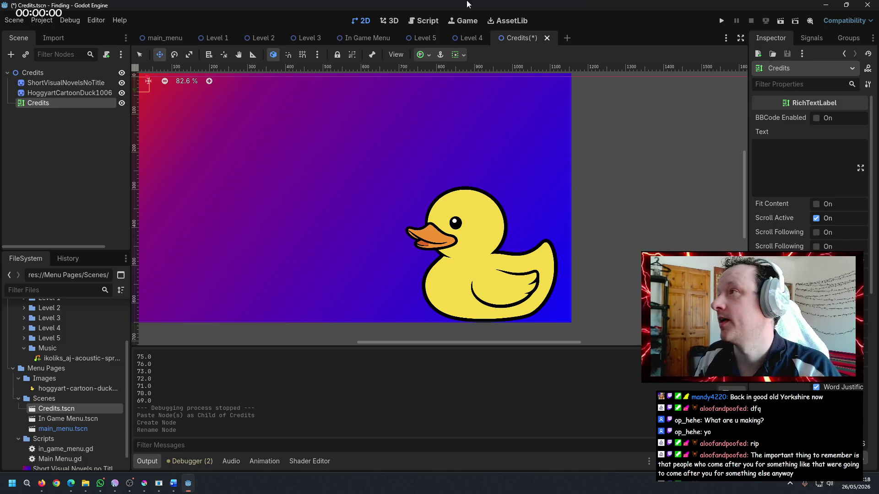
Enable BBCode and type the coding and 'Art by:' credits, including Pixabay users.
left_click(815, 119)
left_click(789, 151)
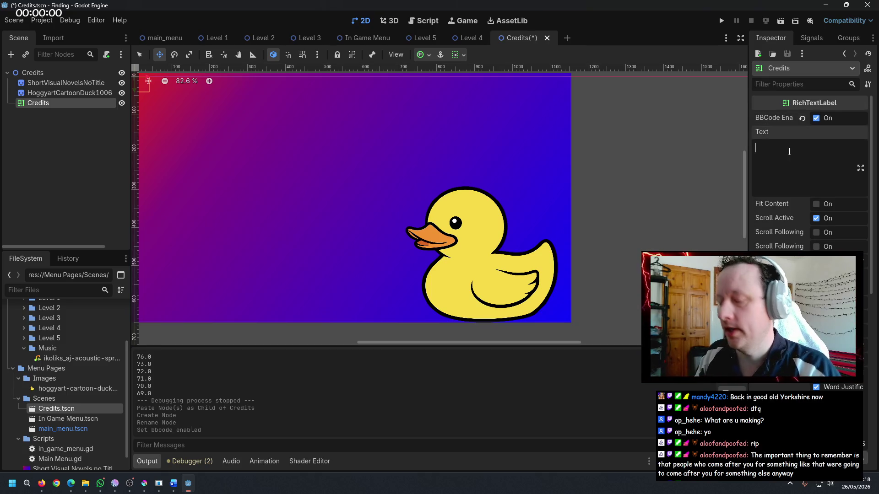
type("[")
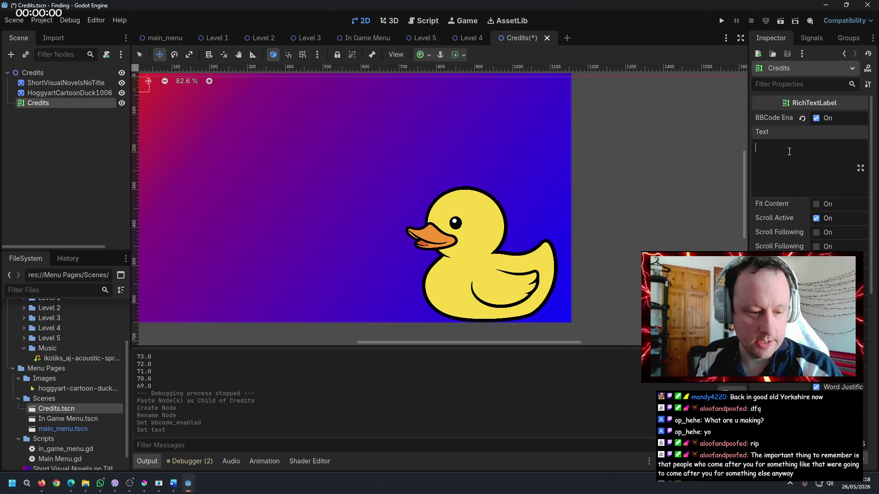
type("Coding by")
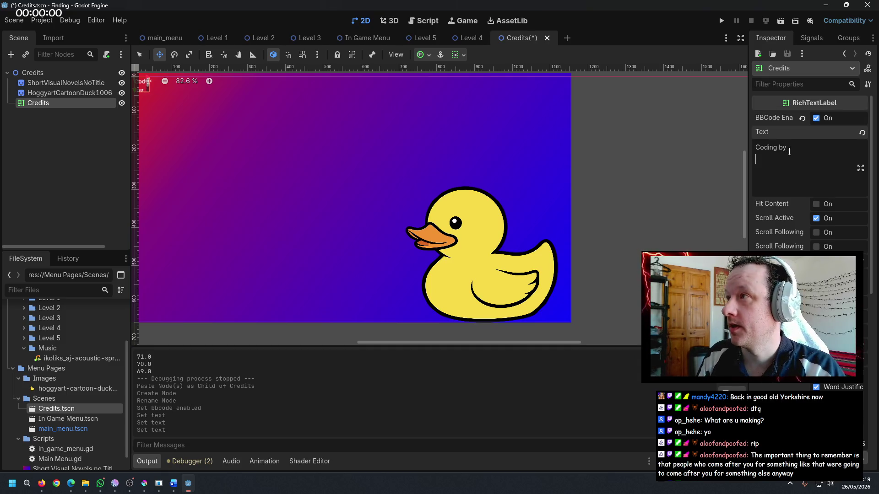
type(" Bareth")
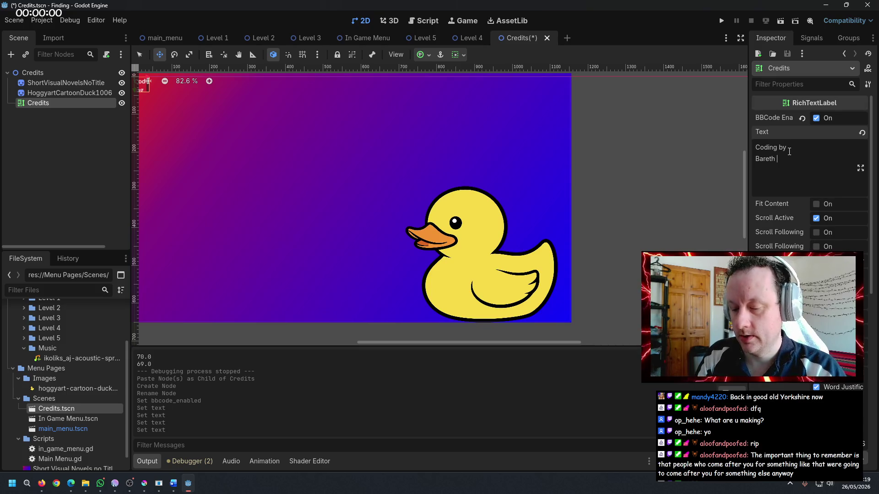
type("87")
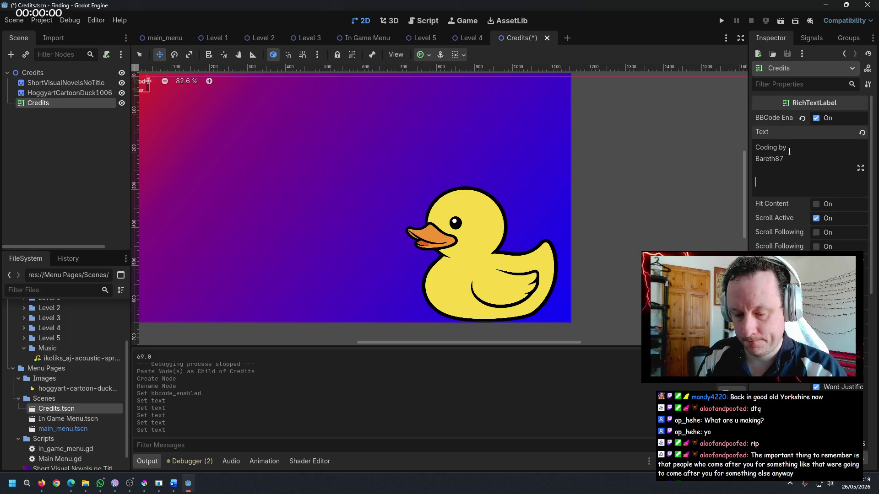
type("A")
type(" by")
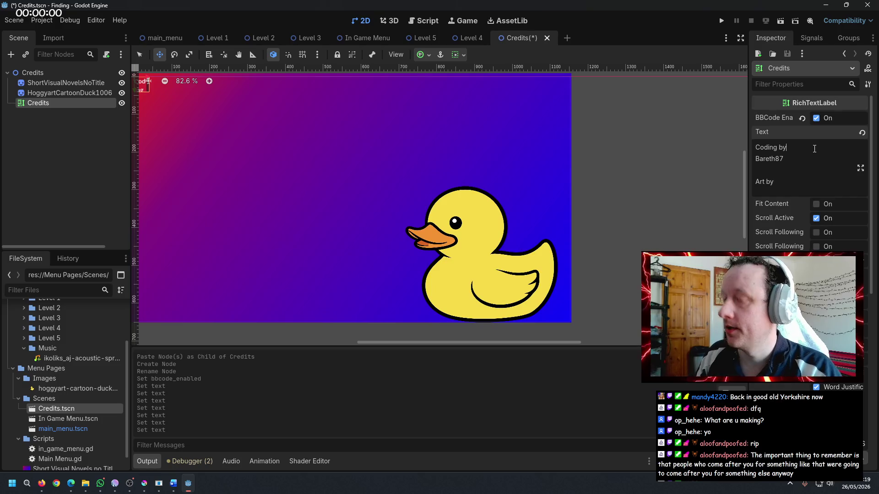
type(":")
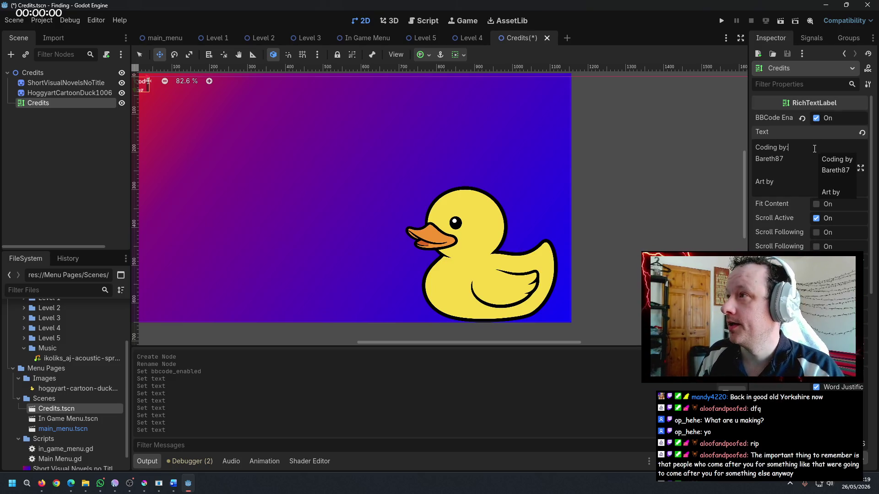
type(":")
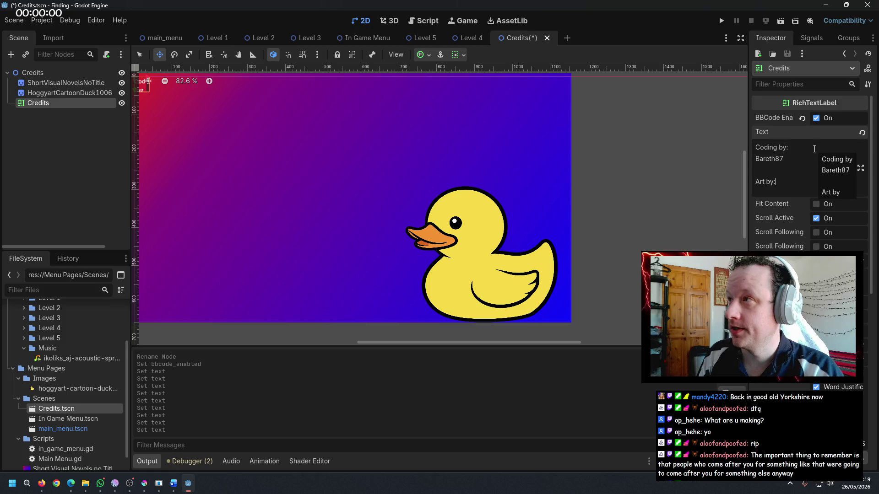
key("Return")
type("xa")
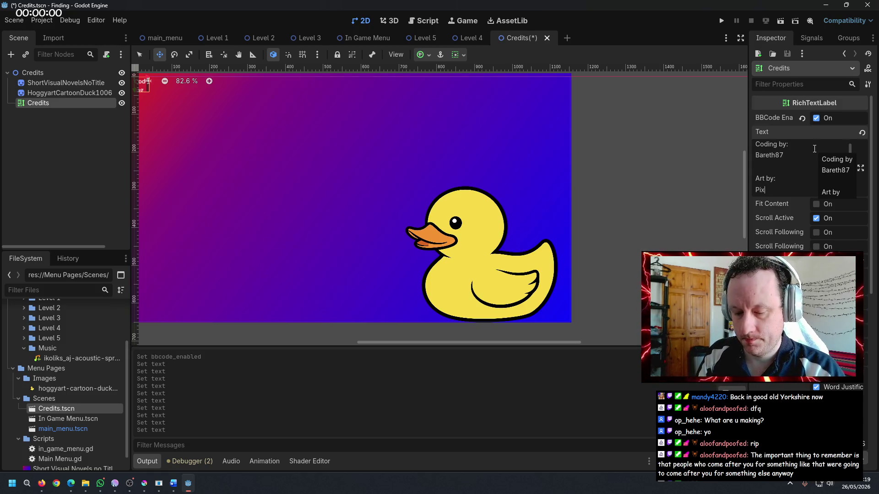
type("bay")
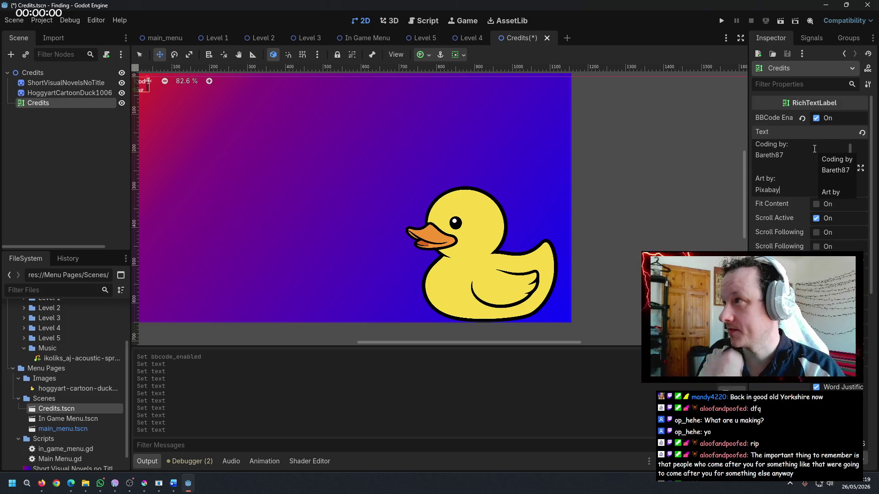
type(" users")
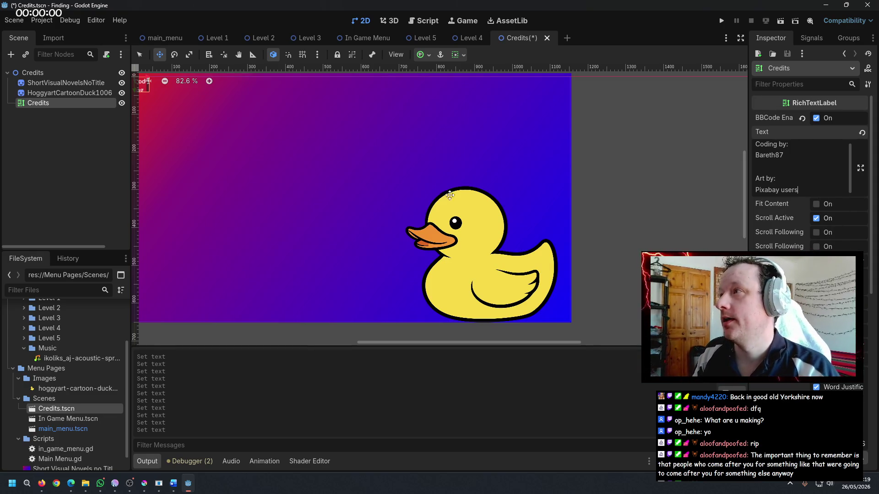
scroll(339, 211, "up", 2)
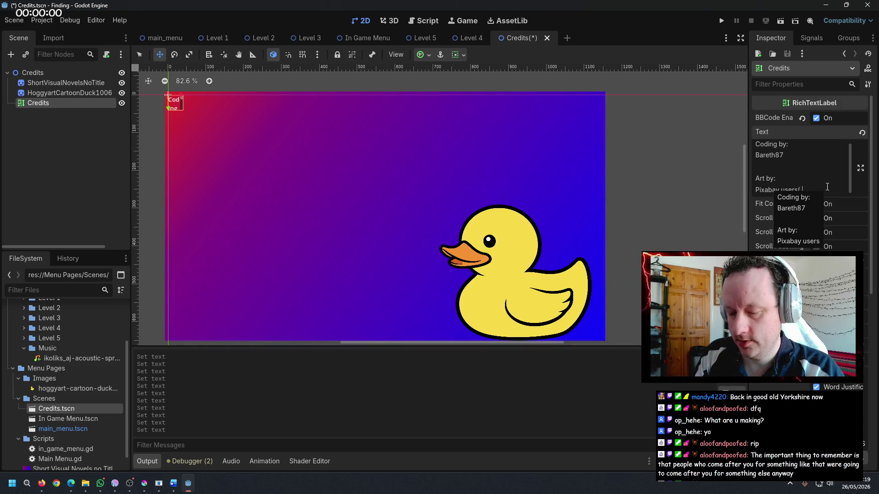
key("BackSpace")
key("Return")
type("Hoggy Art,")
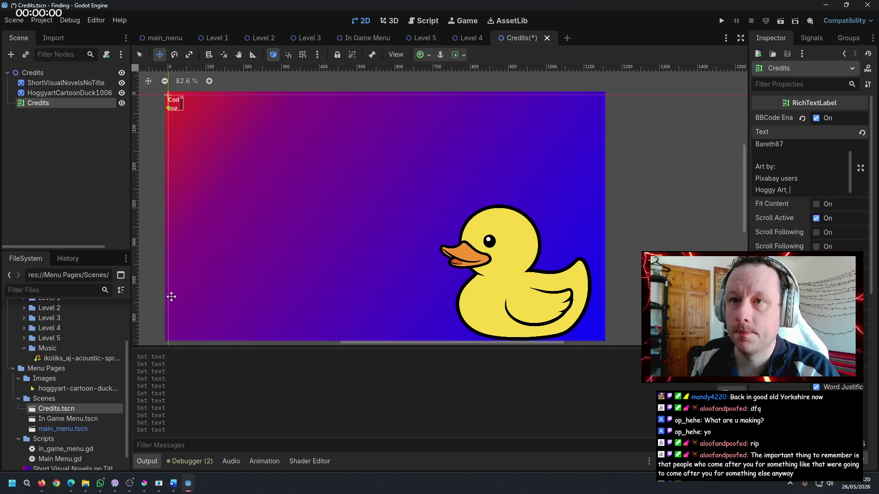
scroll(100, 348, "up", 3)
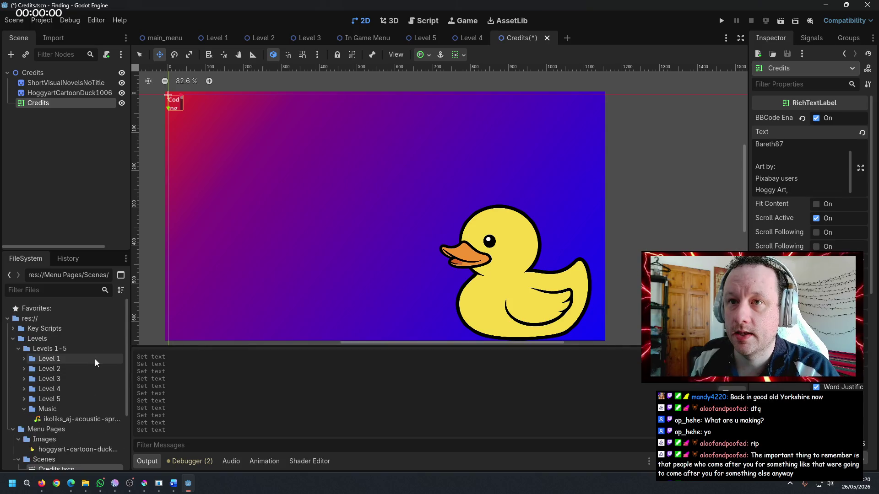
scroll(104, 361, "down", 3)
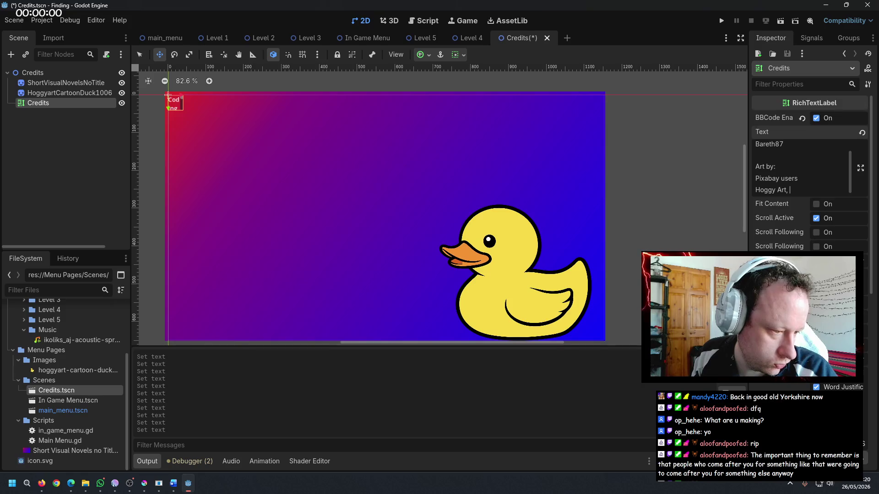
Append the artist's name to the end of the art credits line.
key("alt+Tab")
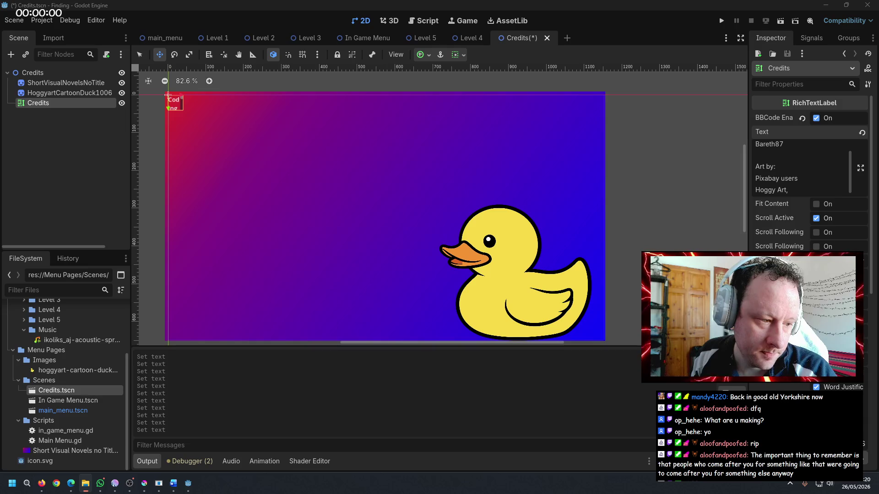
key("alt+Tab")
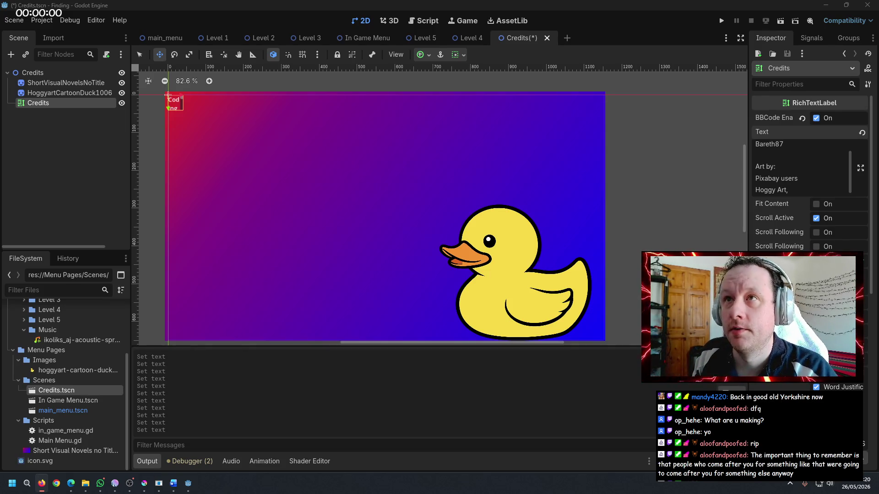
left_click(827, 191)
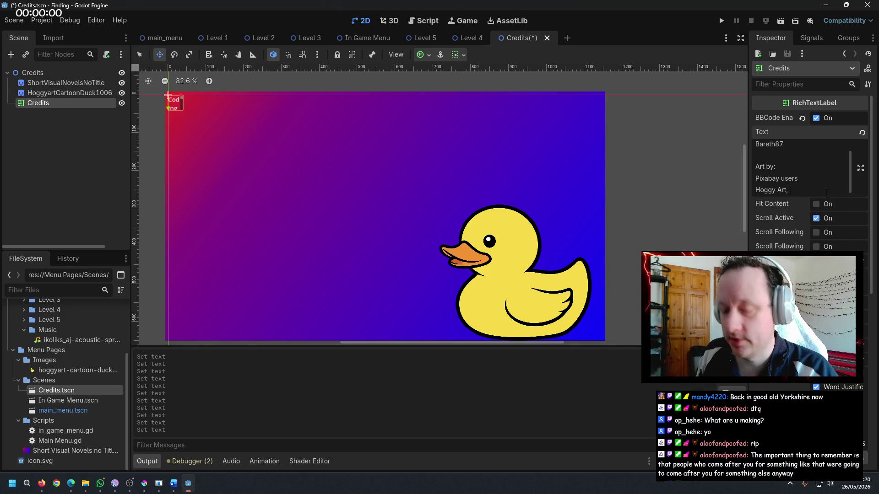
type("Quang Vu Ngoc")
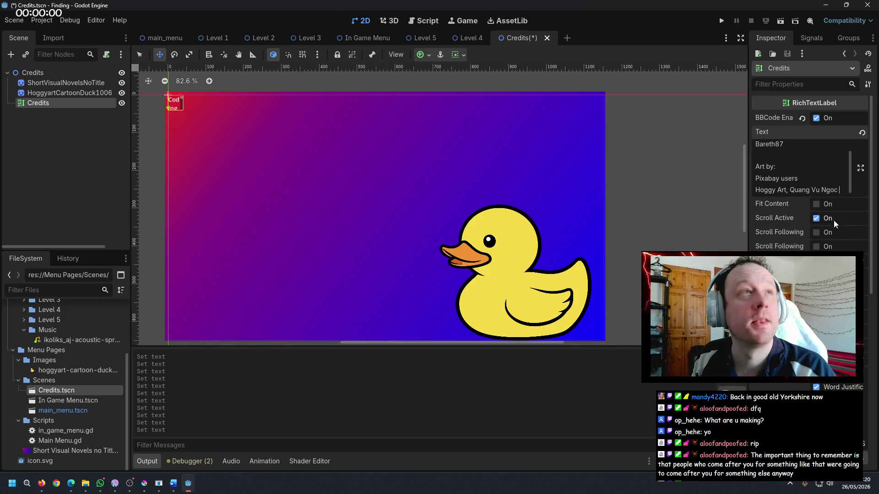
Set the Credits label's Custom Minimum Size to 200 × 500.
scroll(835, 215, "down", 3)
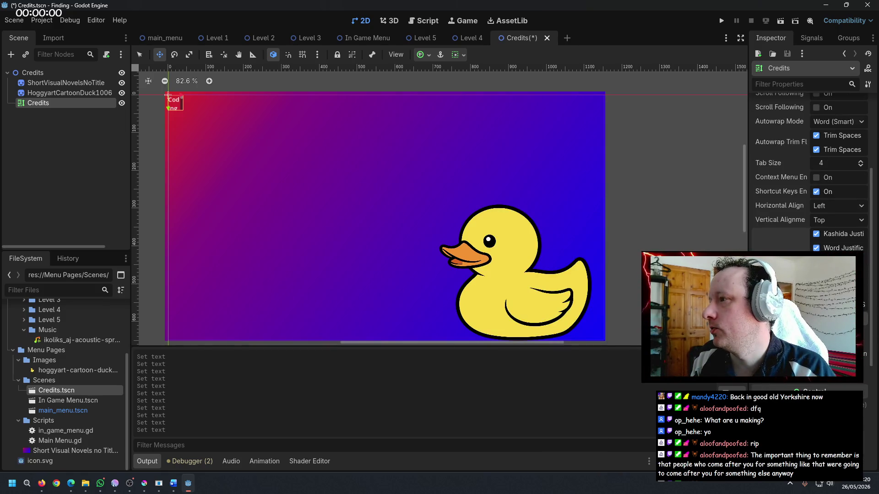
scroll(810, 183, "down", 3)
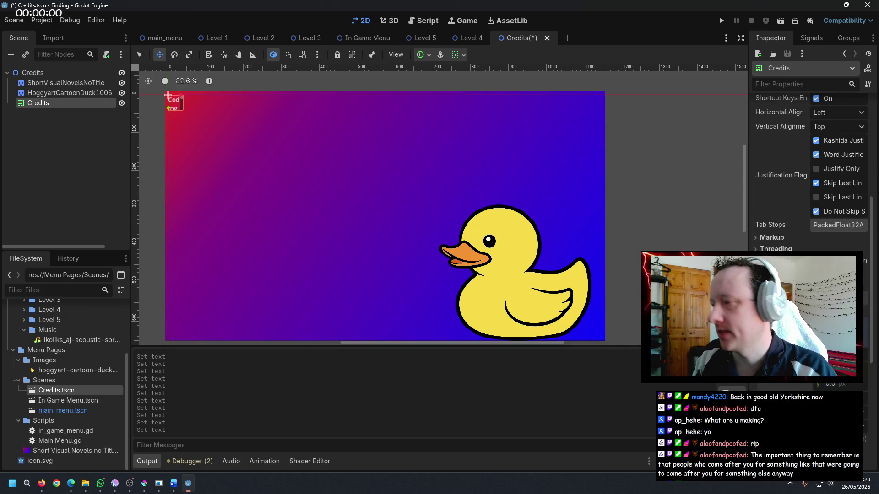
type("200")
key("Tab")
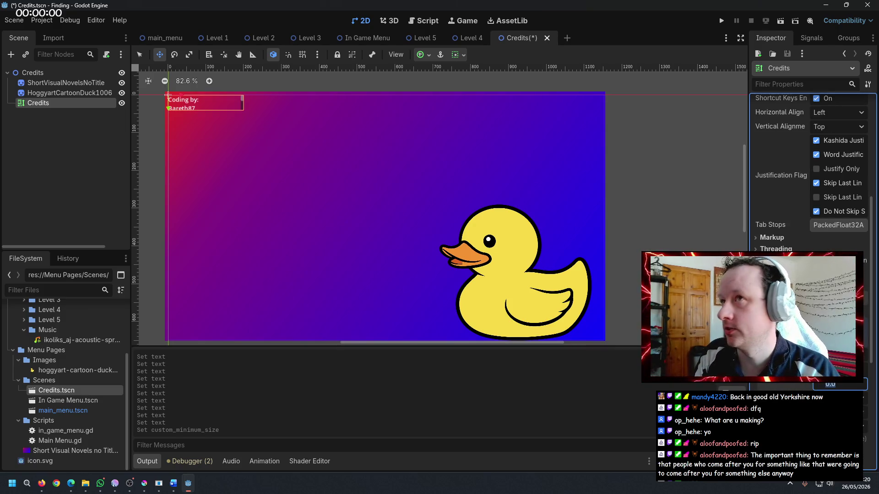
type("5")
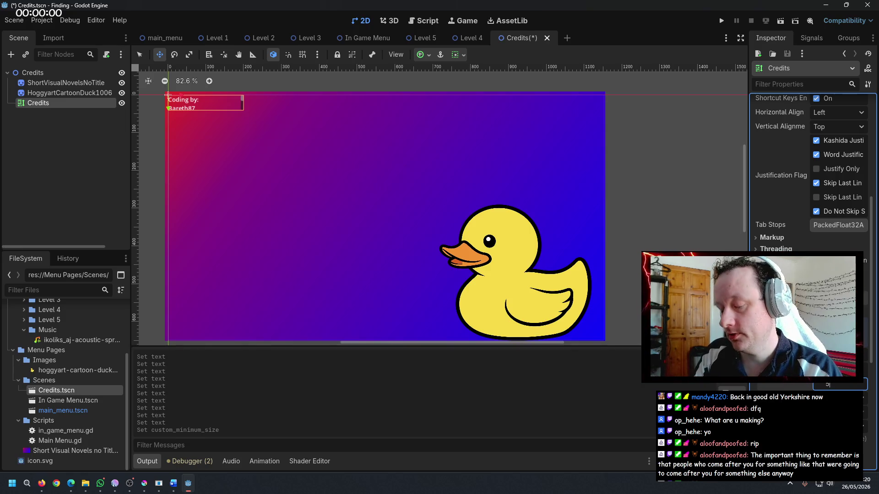
key("Return")
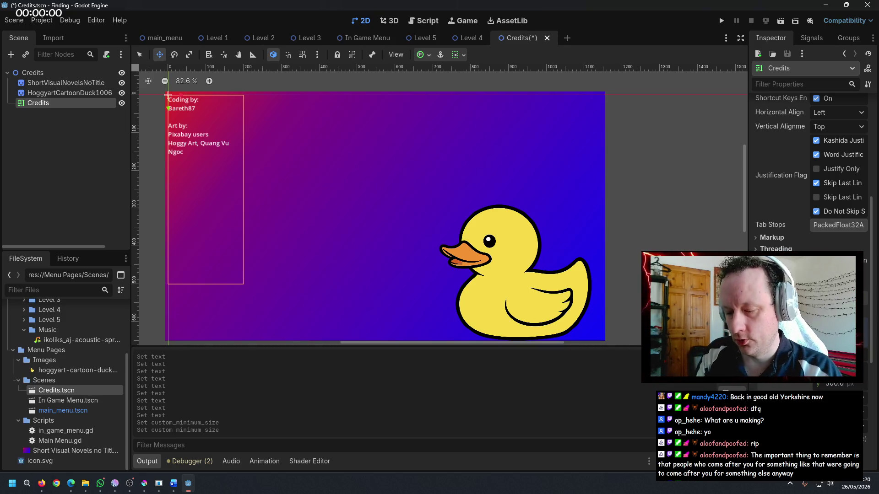
Widen the Credits box, move it further into the scene, and centre-align its text.
key("Return")
mouse_move(270, 185)
left_mouse_down()
mouse_move(362, 225)
mouse_move(349, 206)
left_mouse_up()
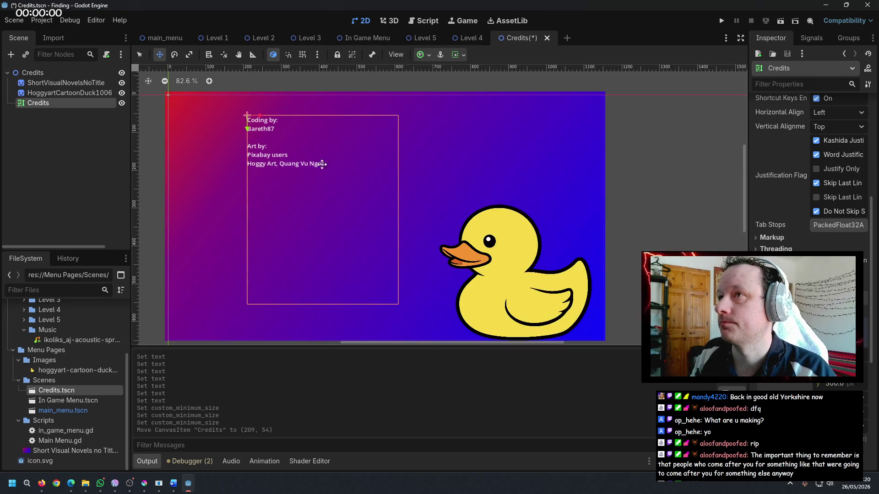
scroll(769, 192, "up", 5)
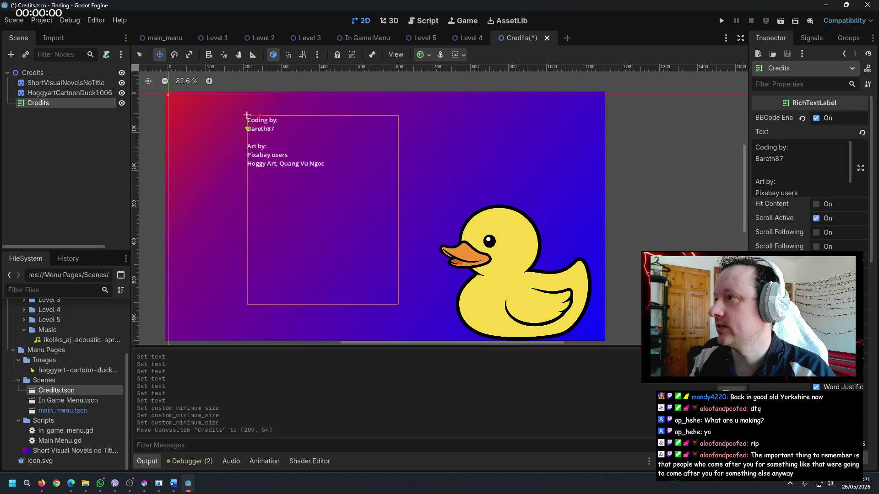
scroll(840, 202, "down", 5)
scroll(810, 174, "down", 6)
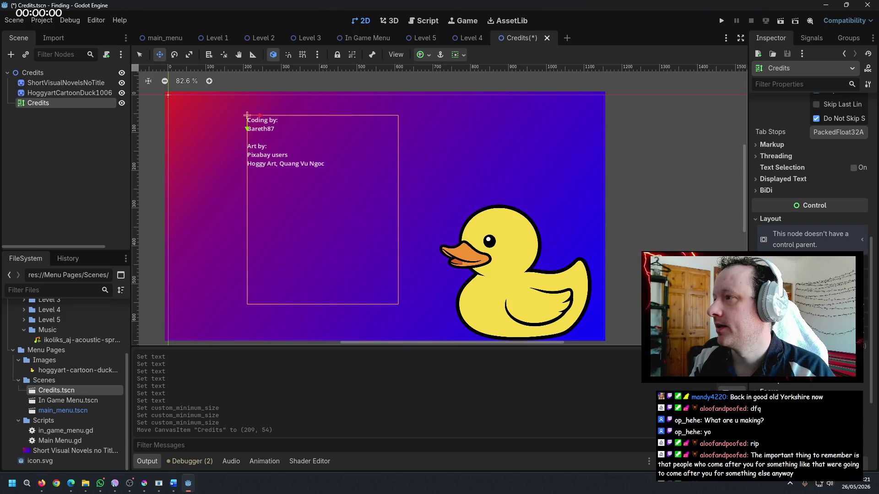
scroll(791, 219, "up", 10)
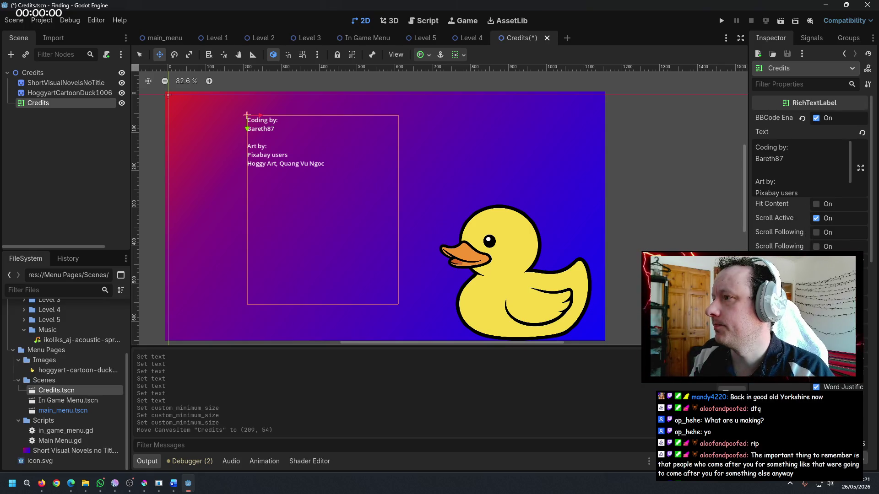
left_click(824, 275)
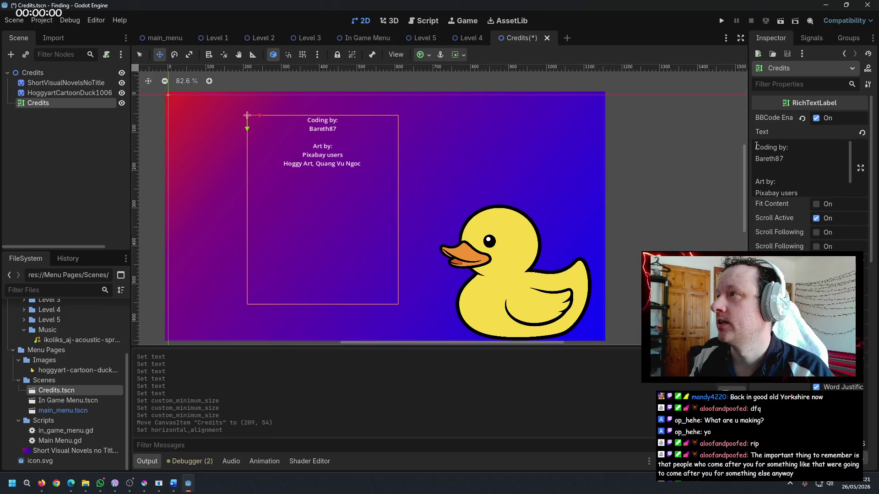
Add a bold [b]Credits[/b] heading at the top of the label text.
key("Return")
key("Return")
key("Up")
key("Up")
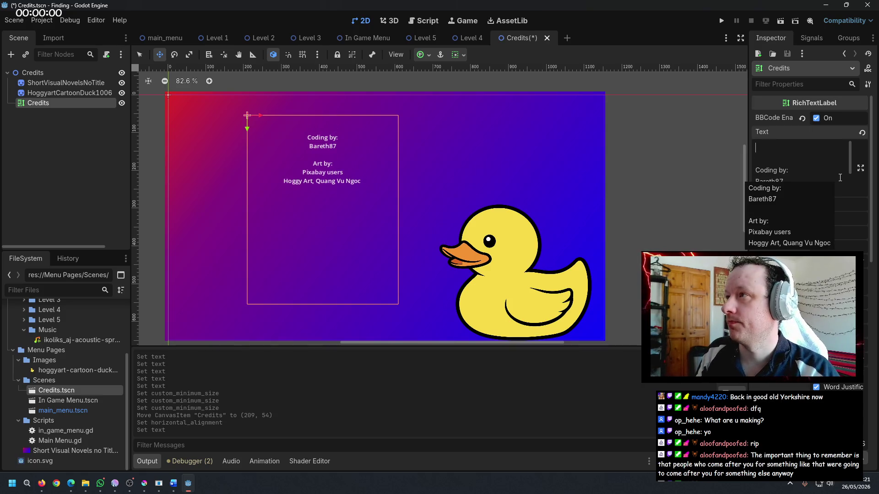
type("[b]")
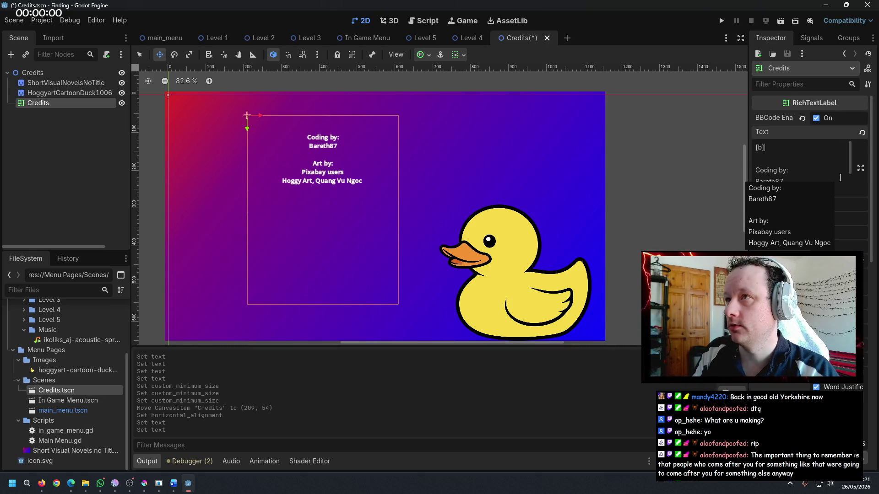
type("Cred")
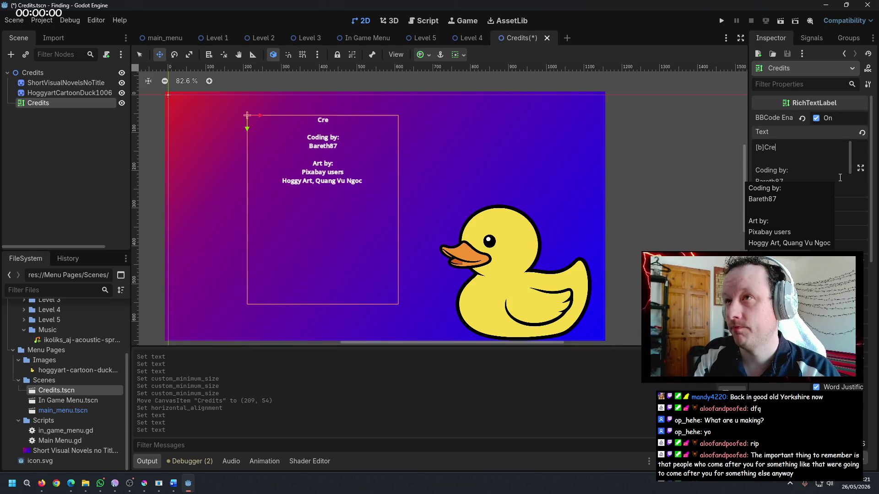
type("its")
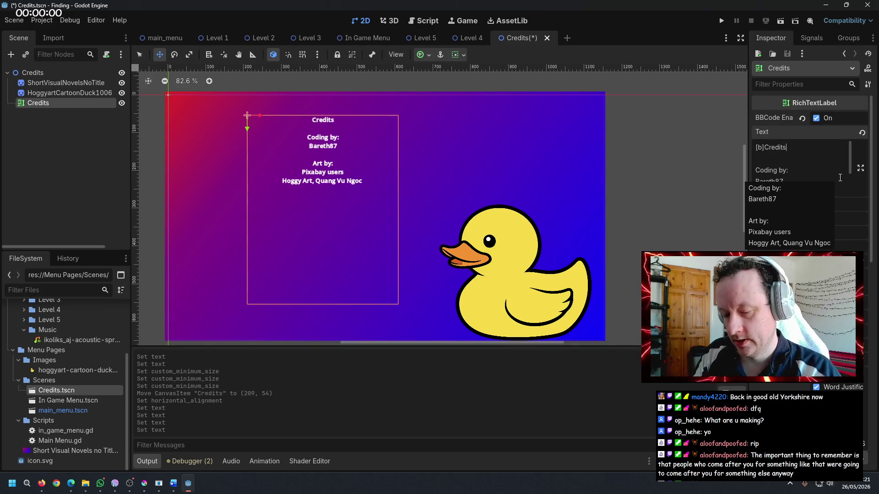
type("[/b]")
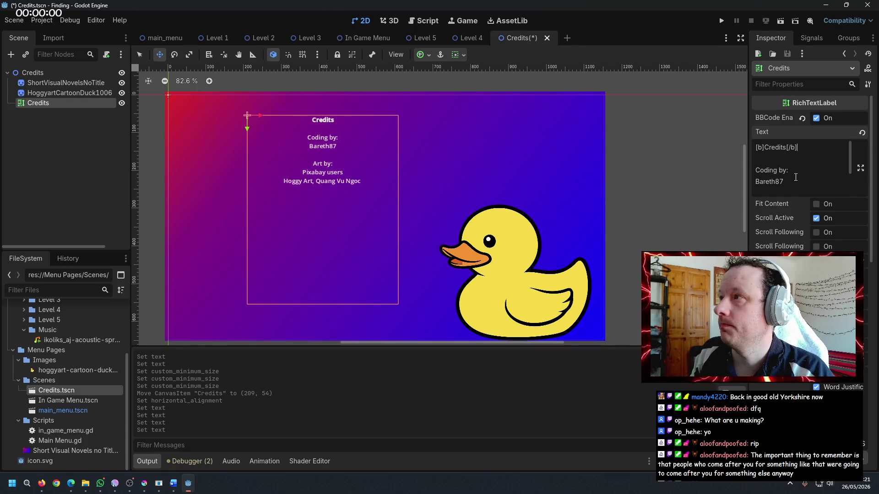
Append a 'Music by:' section crediting Pixabay users after the art credits.
scroll(818, 188, "down", 1)
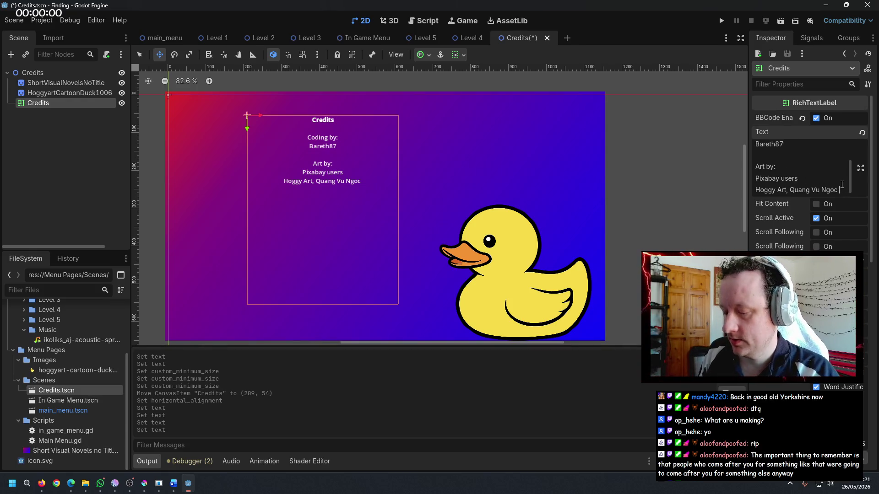
key("Return")
type("Music")
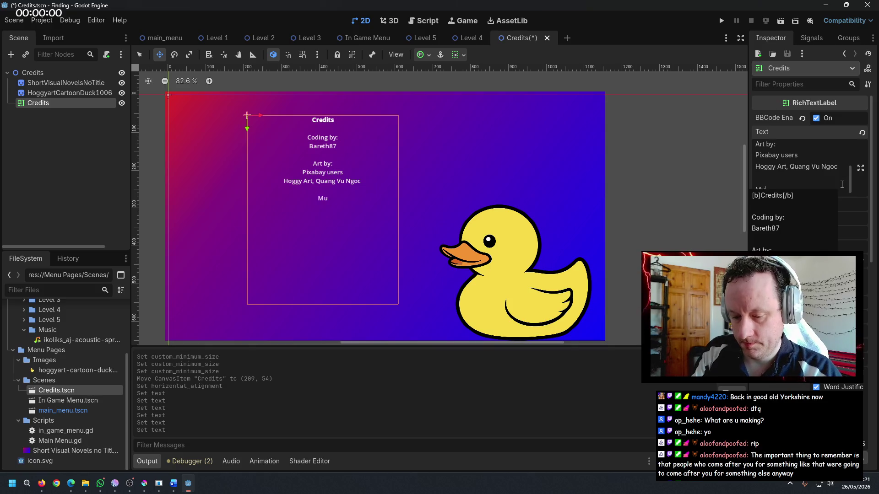
type(" by:")
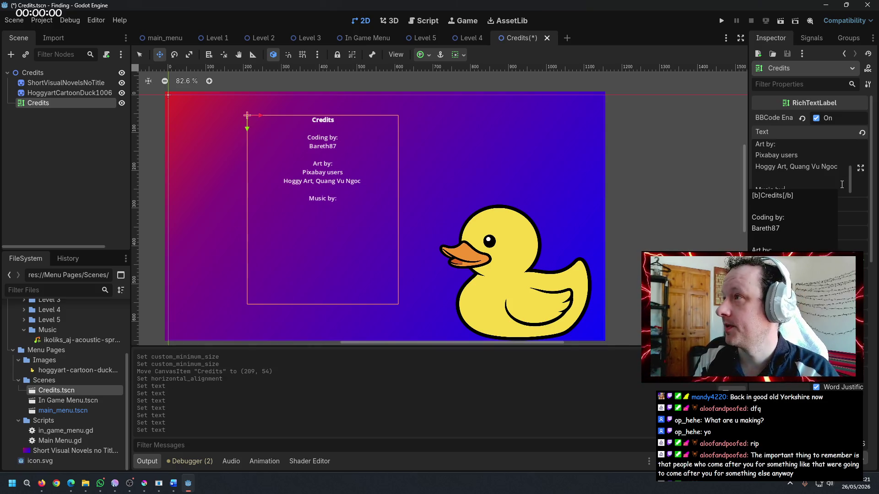
key("Return")
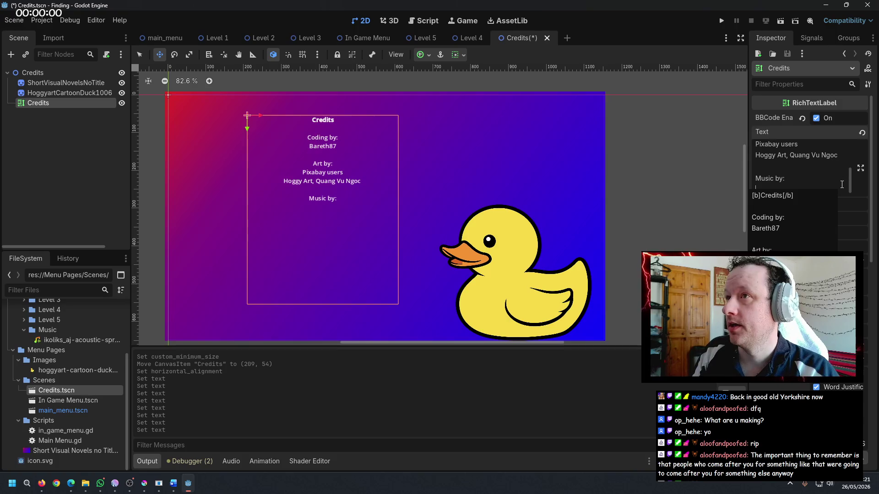
type("B")
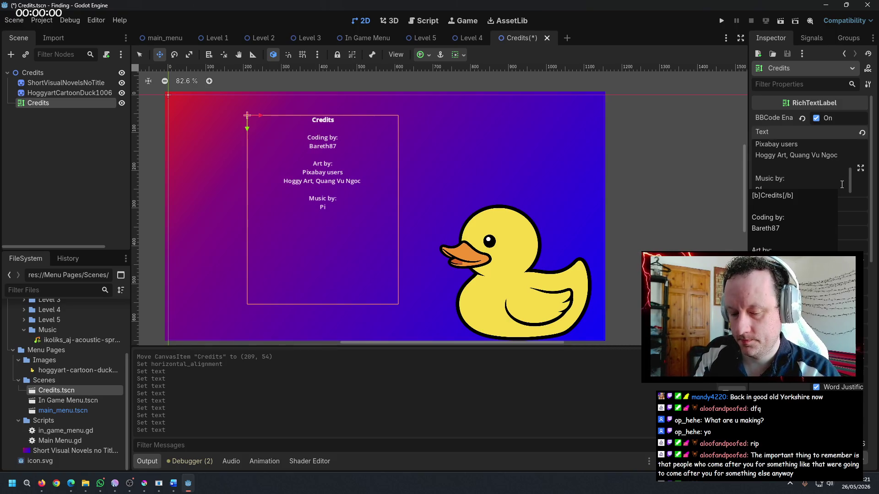
type("abay Users")
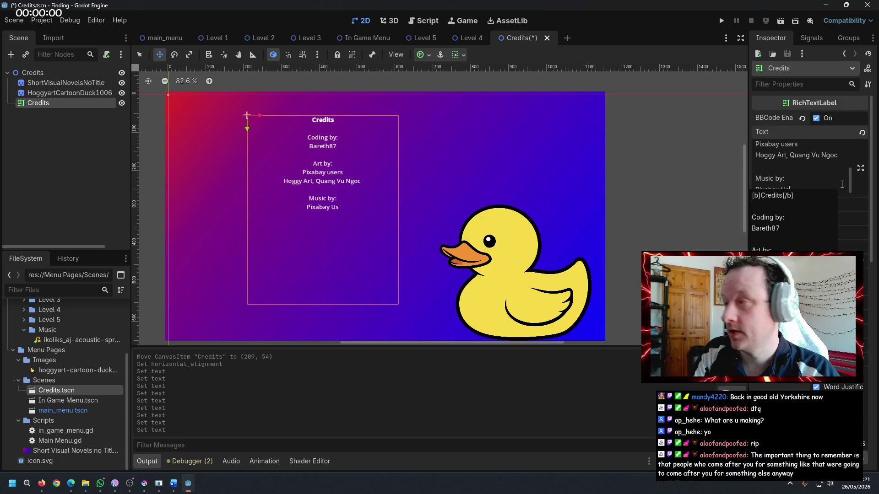
key("BackSpace")
key("BackSpace")
key("BackSpace")
type("users")
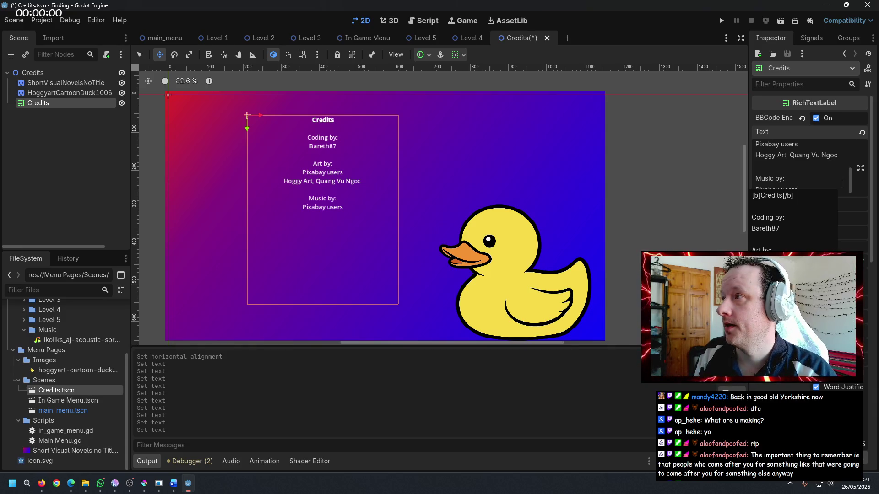
key("Return")
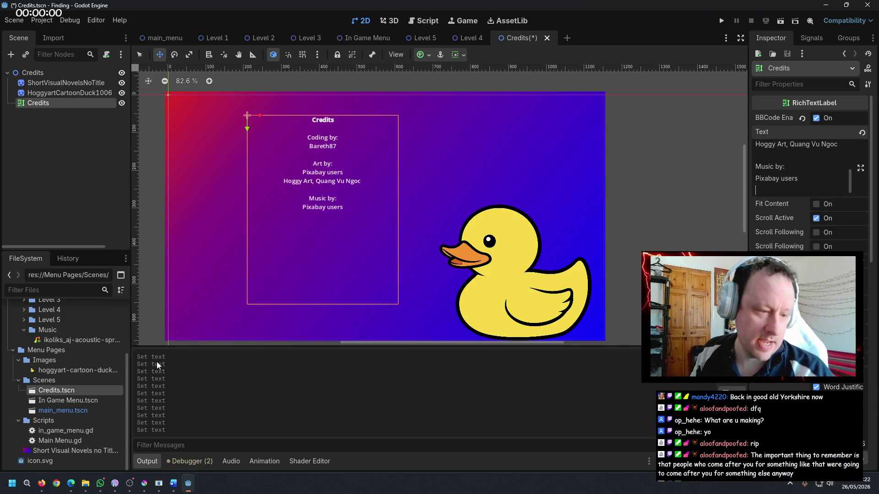
Add the music author's username on a new line, capitalise its first letter, and save Credits.tscn.
key("alt+Tab")
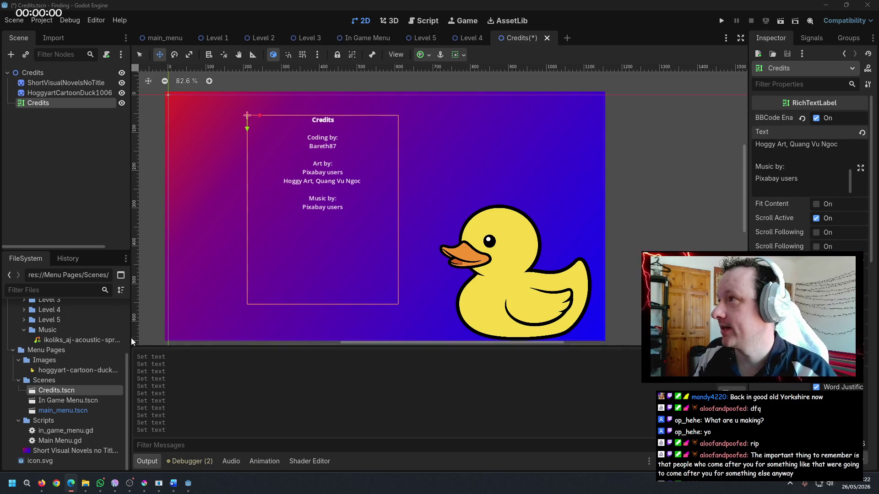
left_click(801, 177)
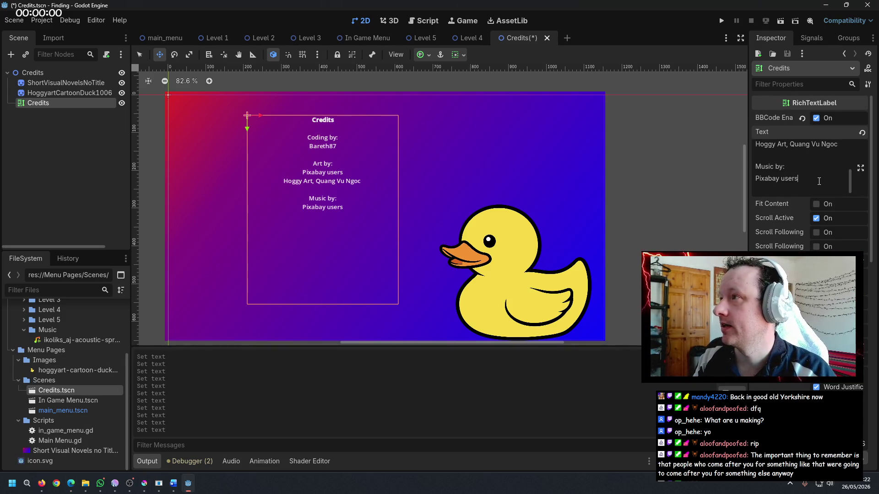
key("Return")
type("ikoliks")
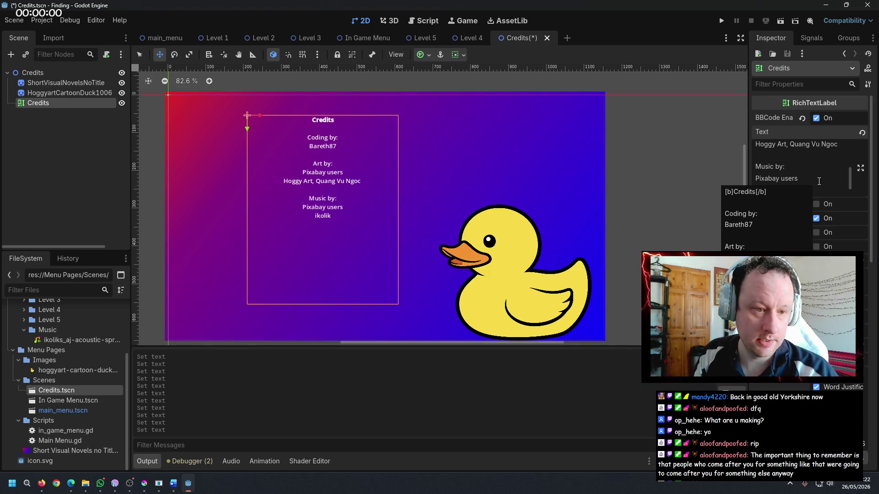
type("_aj")
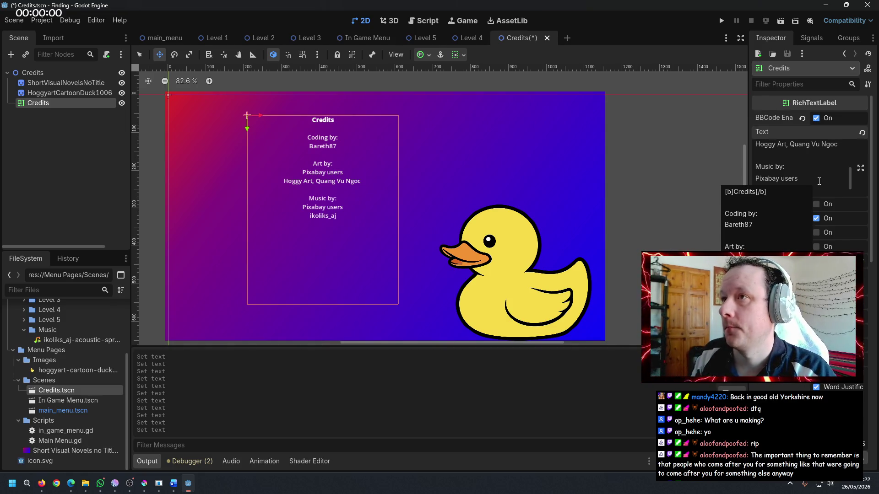
left_click(758, 189)
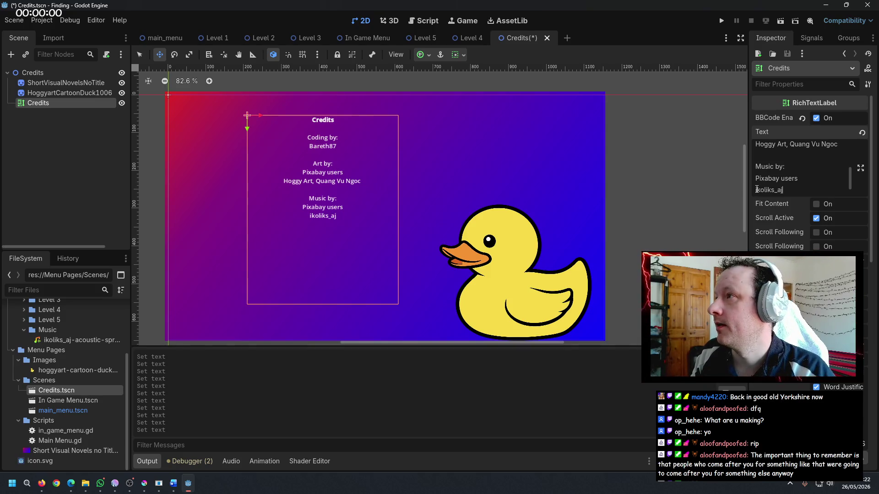
key("BackSpace")
type("I")
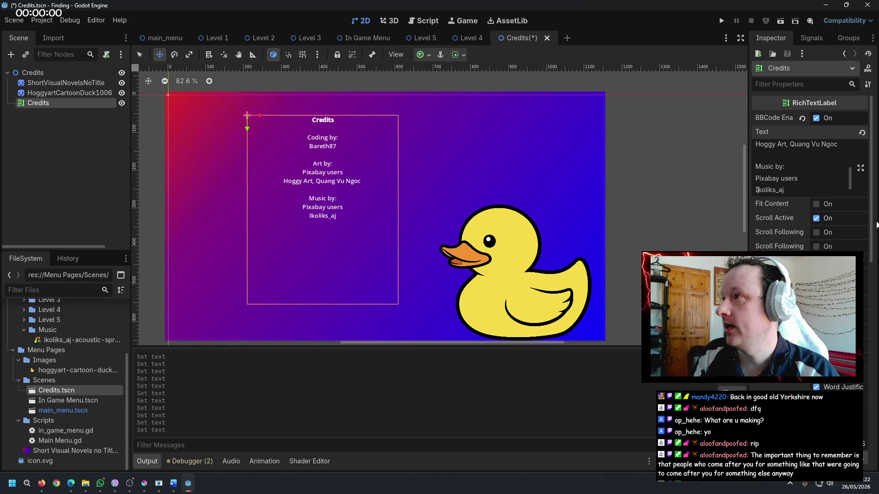
left_click(808, 189)
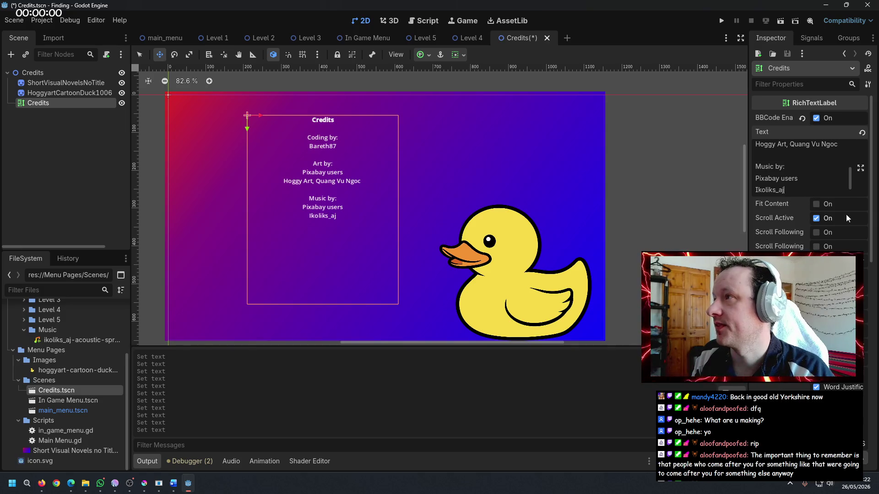
key("ctrl+s")
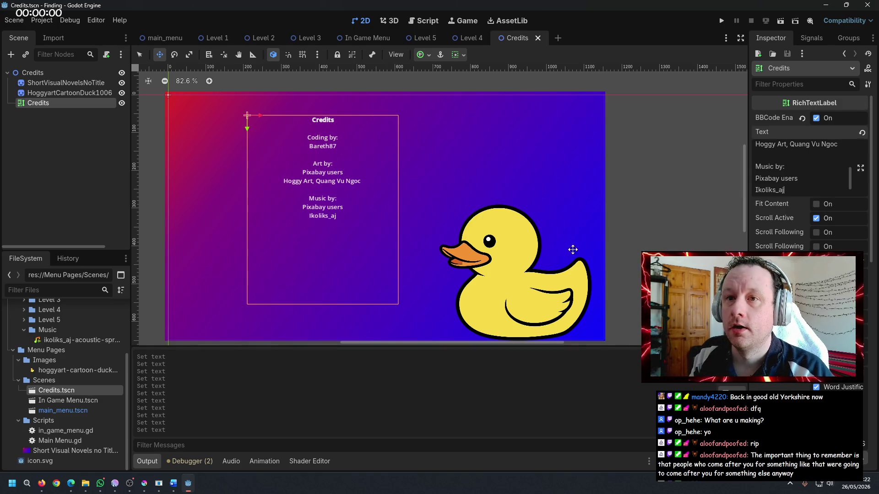
right_click(64, 400)
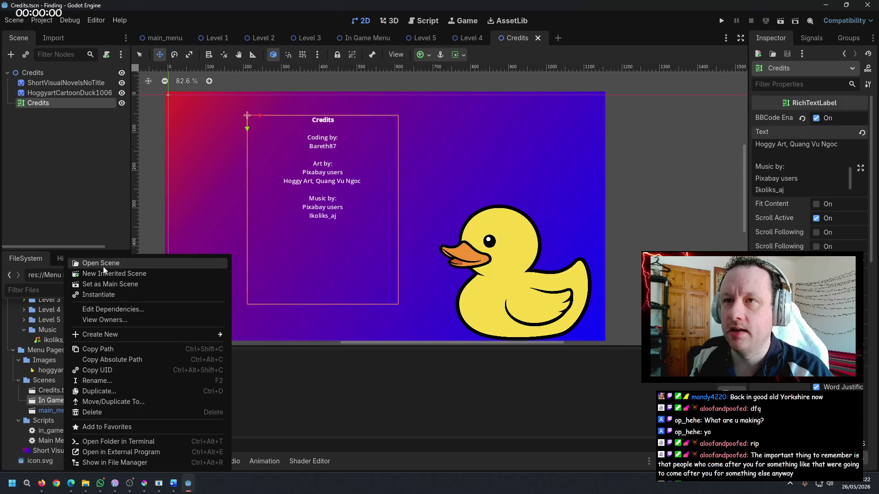
Undo the accidental paste, instance In Game Menu.tscn under the Credits root, and save.
left_click(95, 350)
right_click(44, 70)
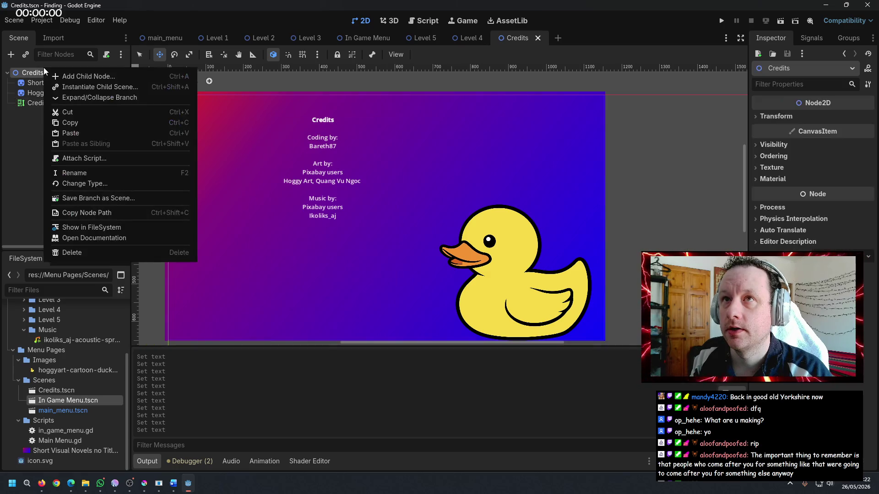
left_click(77, 137)
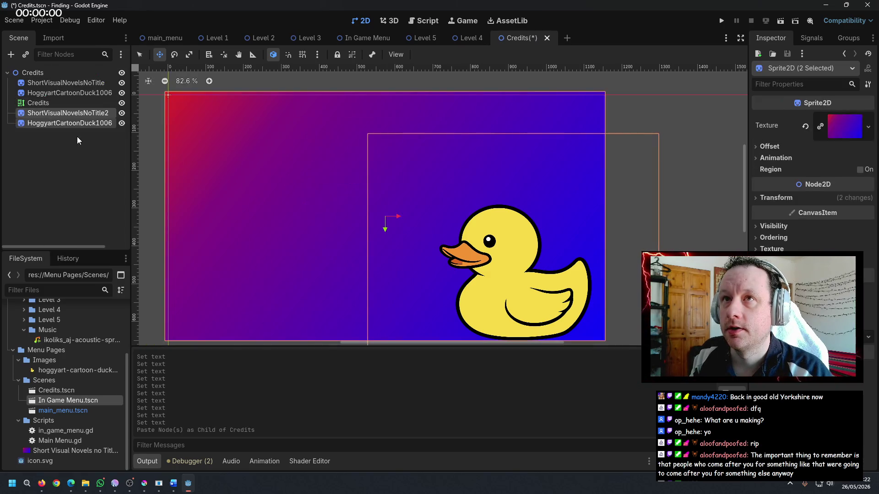
key("ctrl+z")
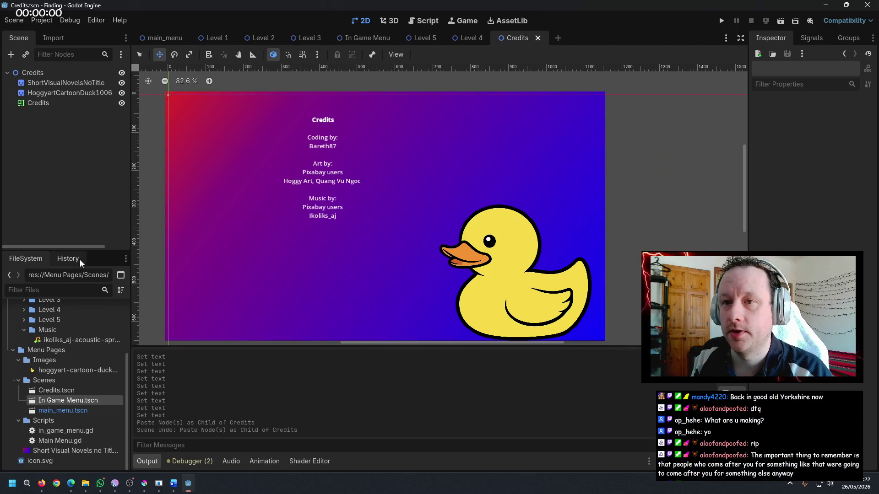
mouse_move(68, 401)
left_mouse_down()
mouse_move(108, 287)
mouse_move(41, 76)
left_mouse_up()
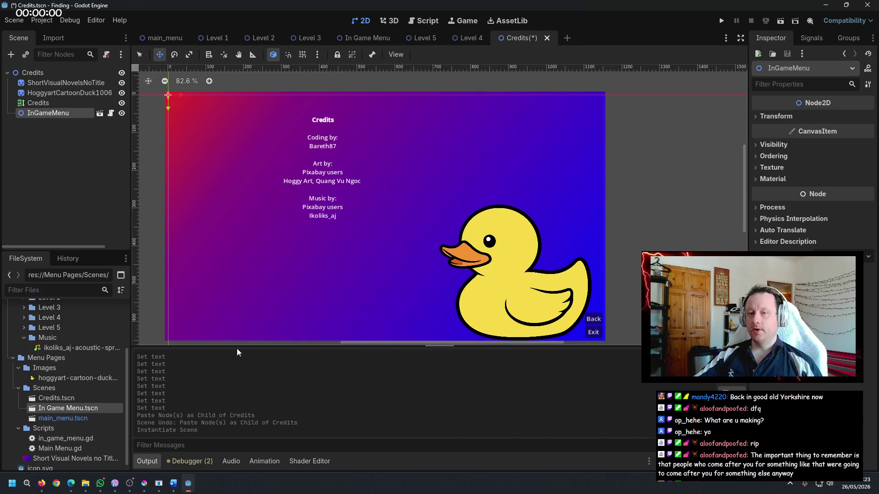
key("ctrl+s")
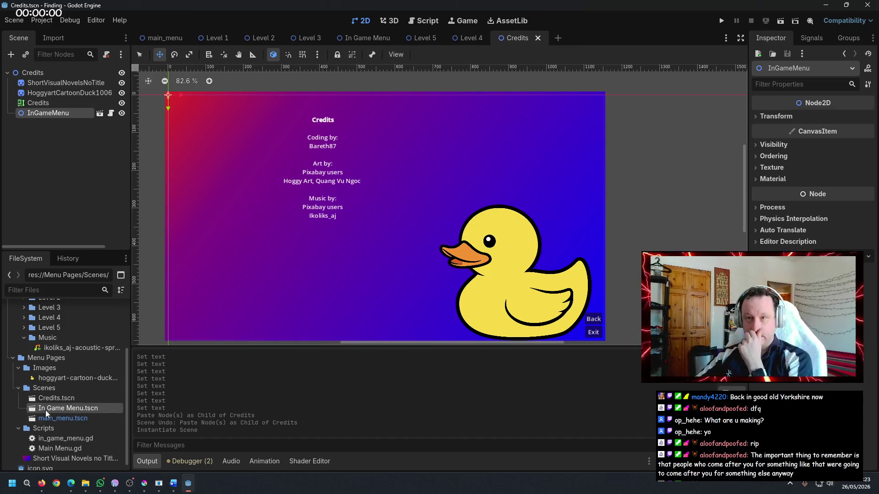
double_click(63, 419)
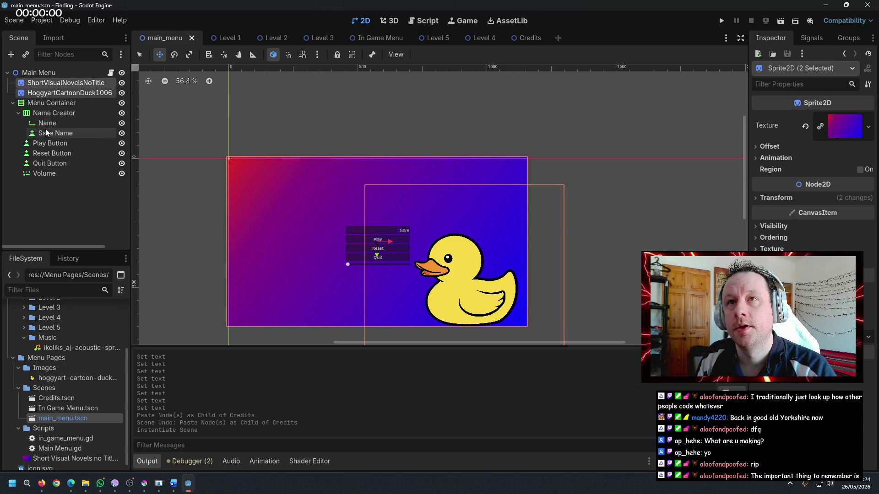
Add a Button under Menu Container with the caption Credits.
left_click(49, 103)
key("ctrl+a")
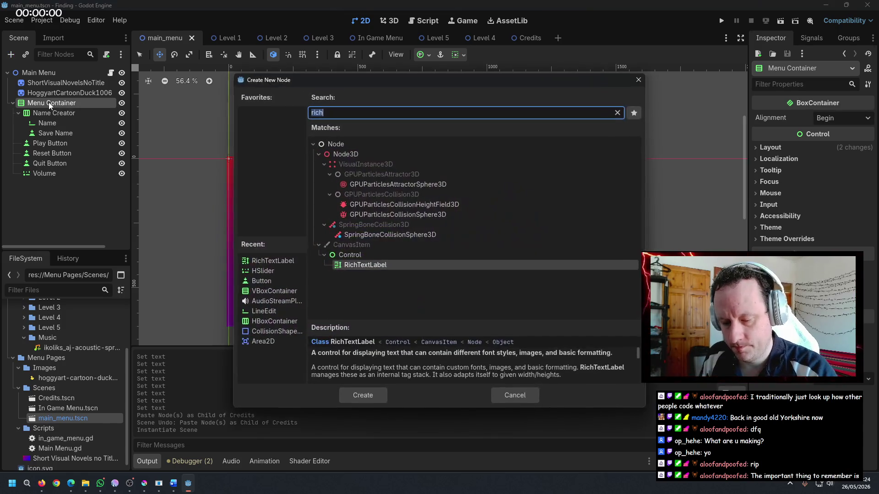
type("button")
key("Return")
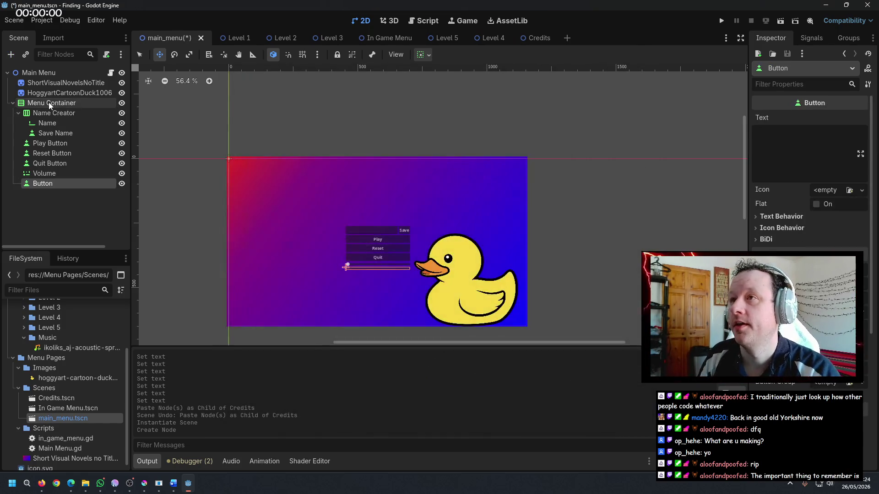
left_click(787, 163)
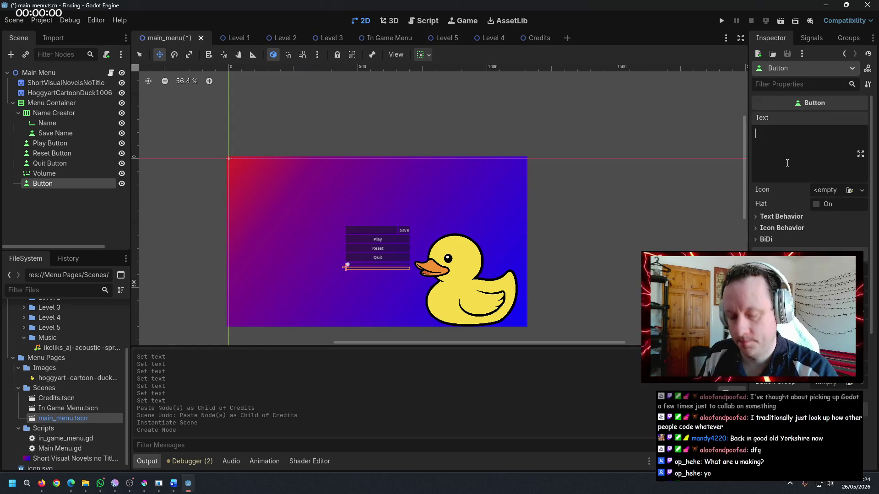
type("Credits")
key("Return")
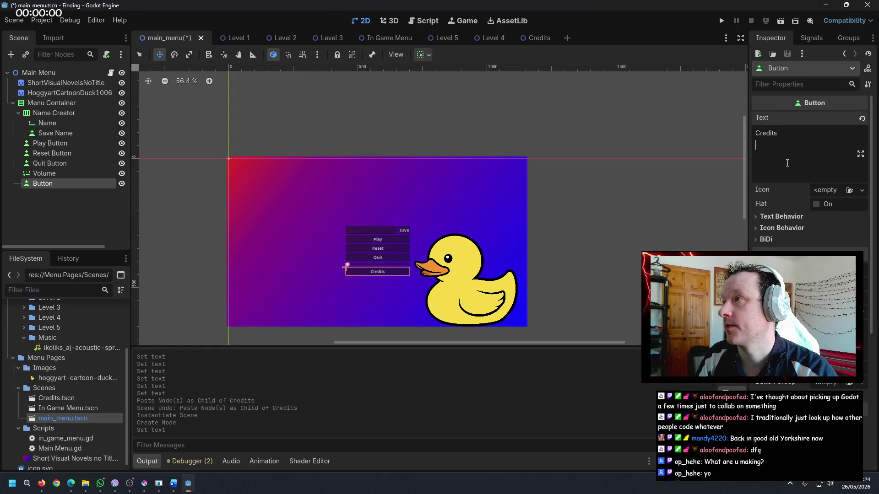
key("BackSpace")
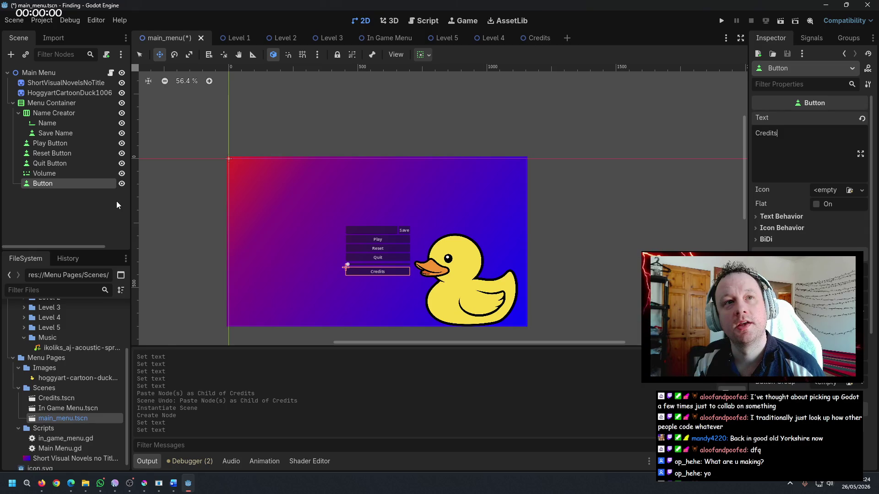
Move the button up among the menu buttons, name it Credit Button, and reposition the Volume slider.
left_click_drag(52, 185, 56, 162)
left_click(56, 164)
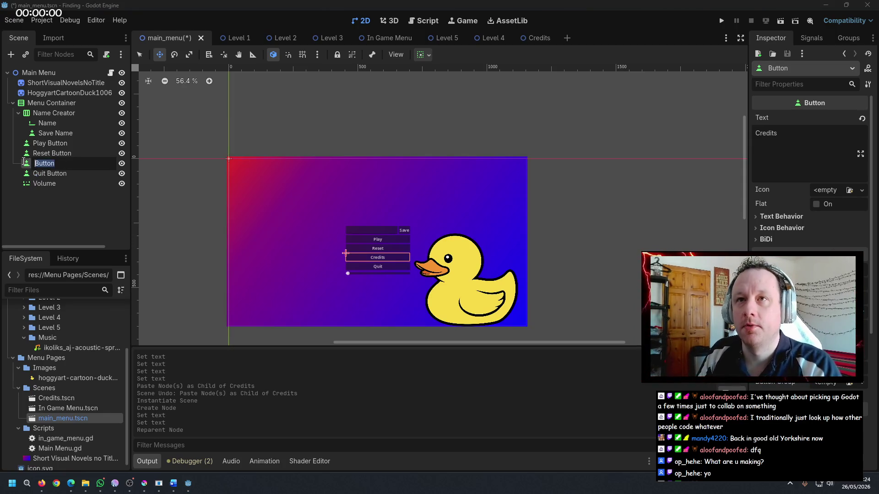
type("Credit")
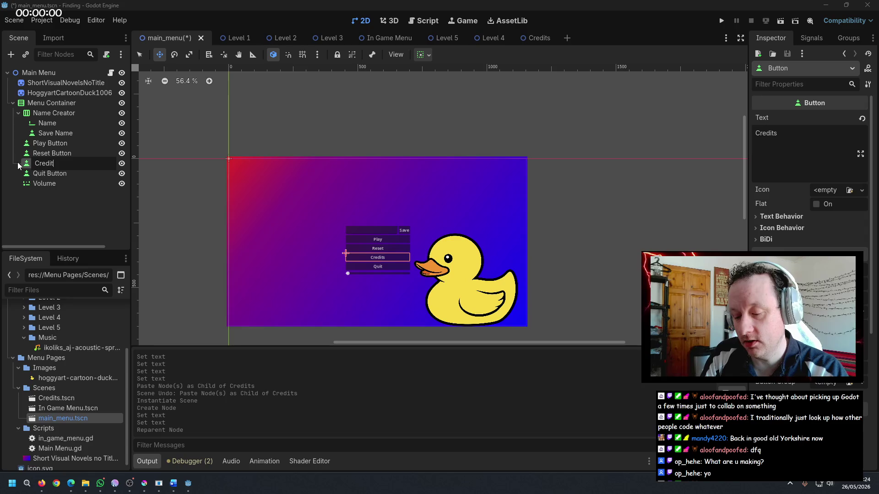
type(" Buton")
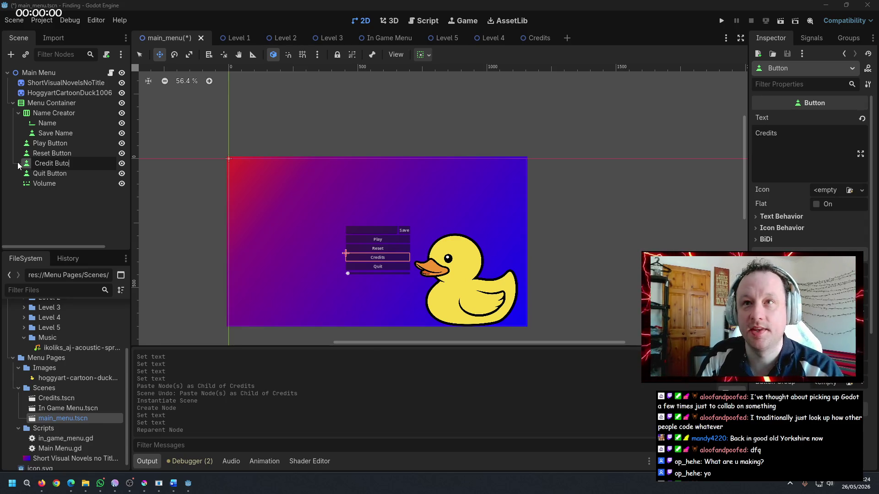
key("BackSpace")
key("BackSpace")
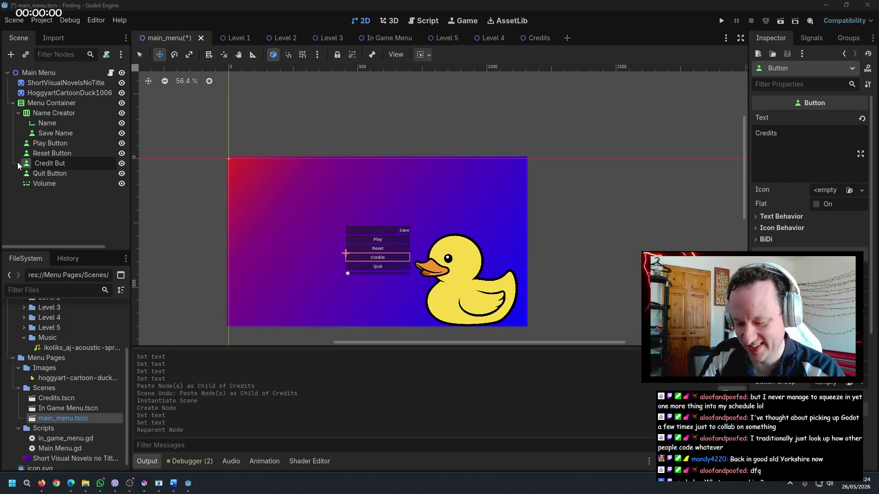
type("ton")
key("Return")
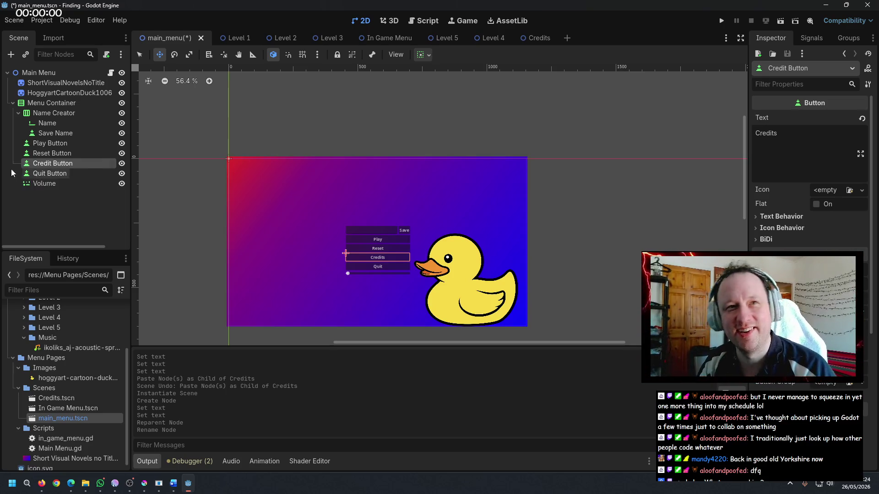
left_click(64, 213)
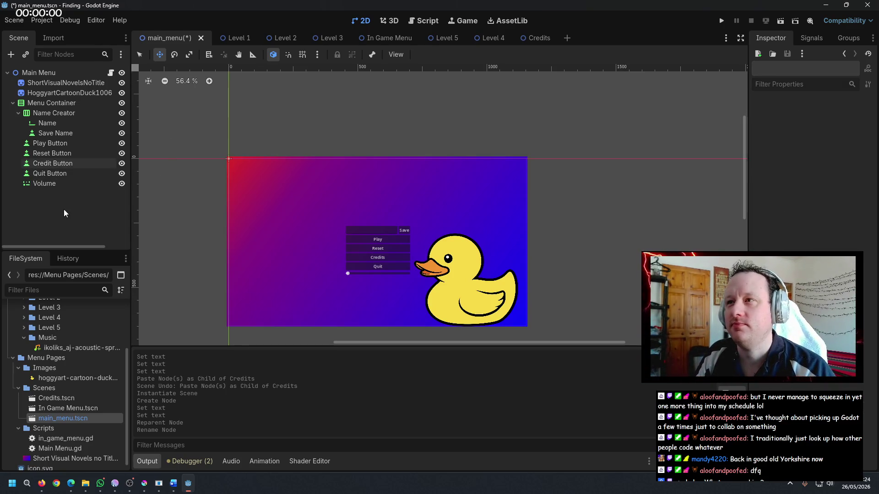
left_click(45, 185)
left_click_drag(45, 185, 60, 161)
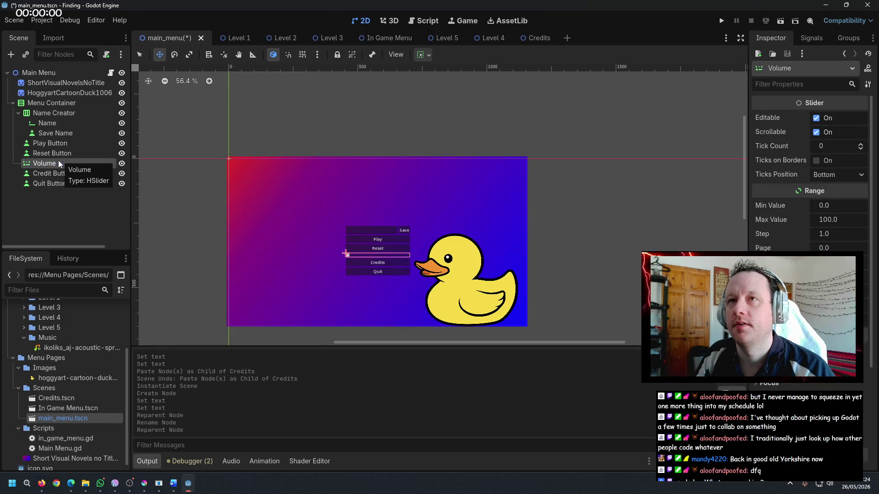
Add a Label under Menu Container above Volume and name it Volume Label.
left_click(43, 102)
key("ctrl+a")
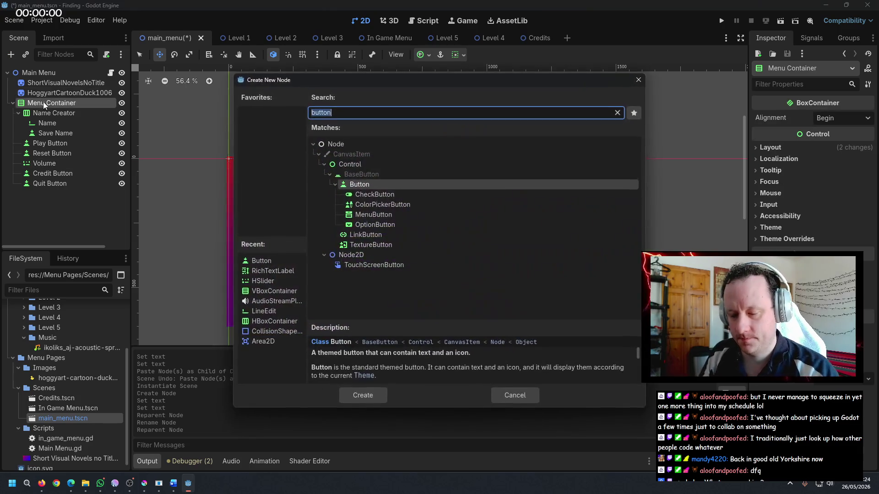
type("label")
key("Return")
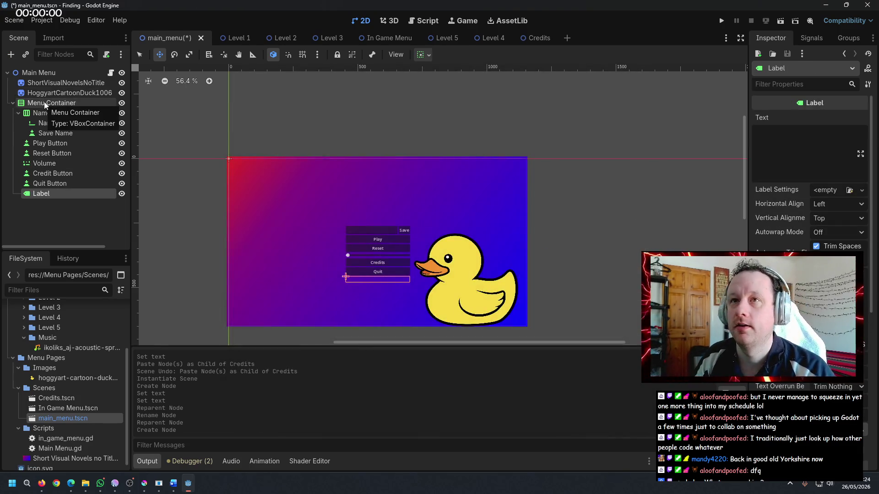
left_click_drag(41, 194, 54, 158)
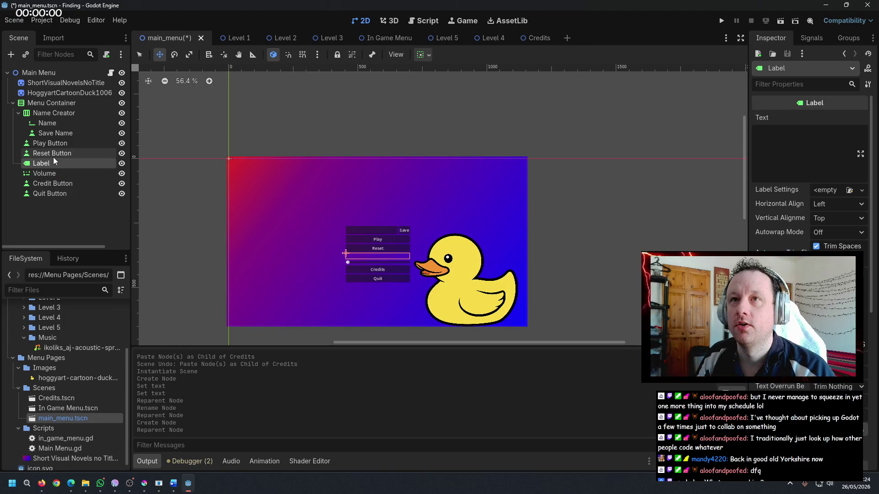
double_click(55, 163)
type("Volume L")
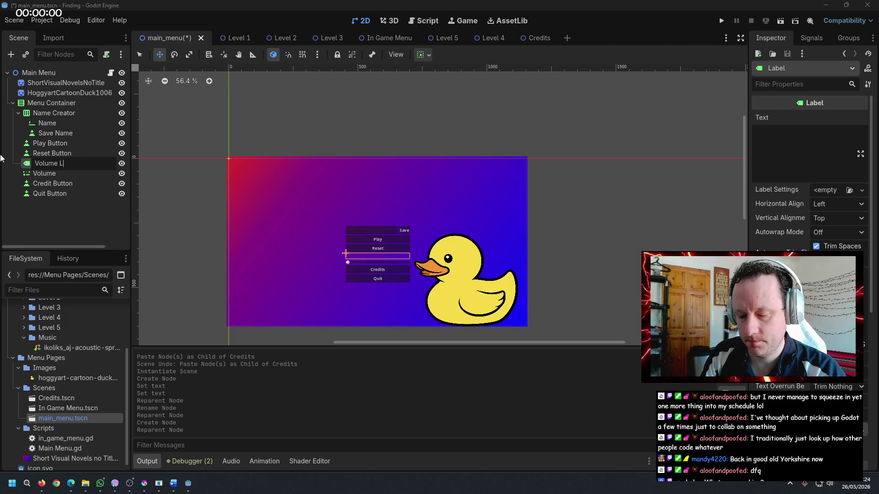
type("abel")
key("Return")
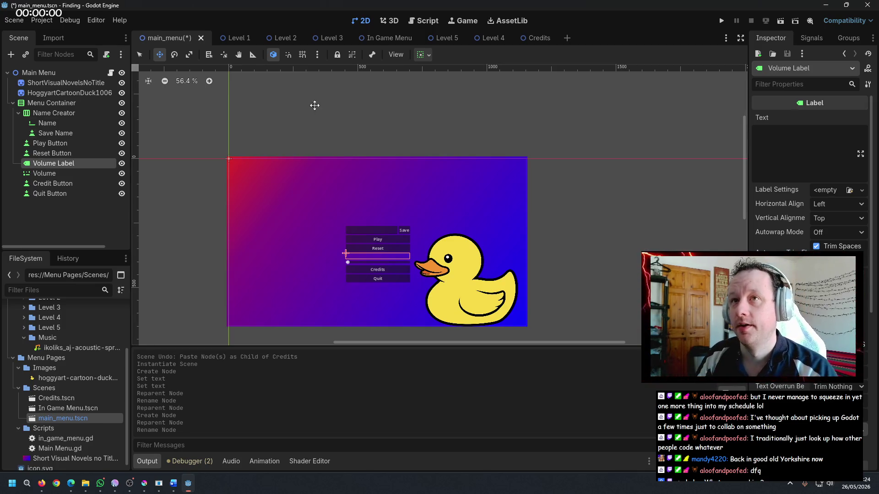
Set the label text to 'Volume Slider' with centre horizontal alignment.
left_click(761, 142)
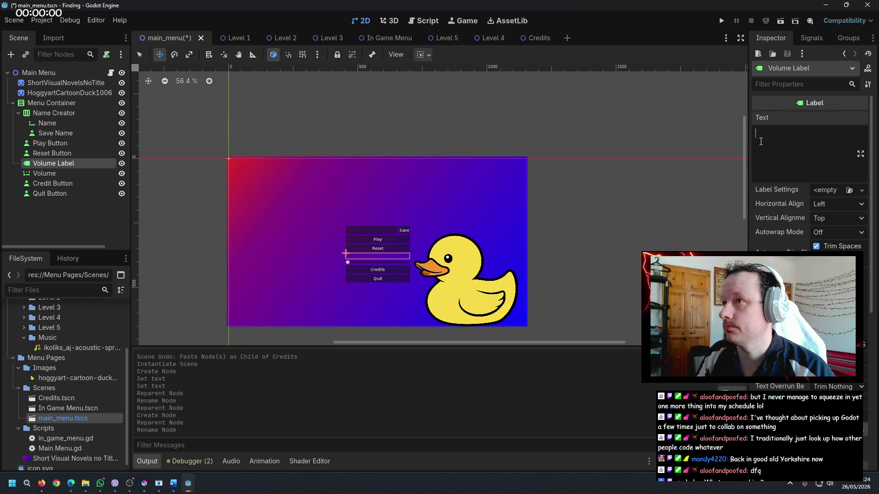
type("Volum")
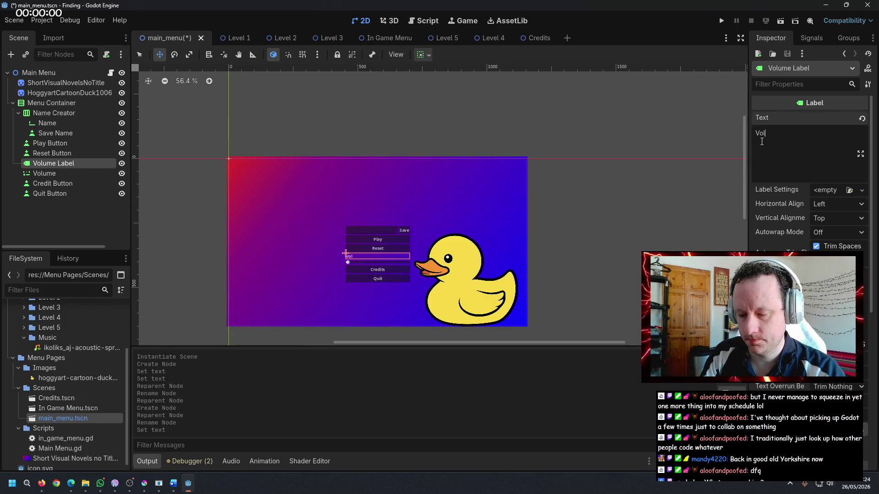
type("e Slider")
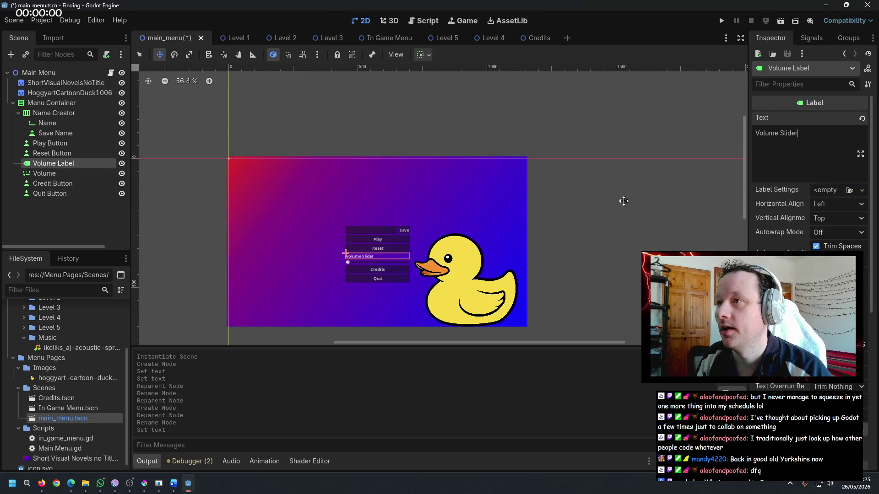
left_click(834, 204)
left_click(834, 230)
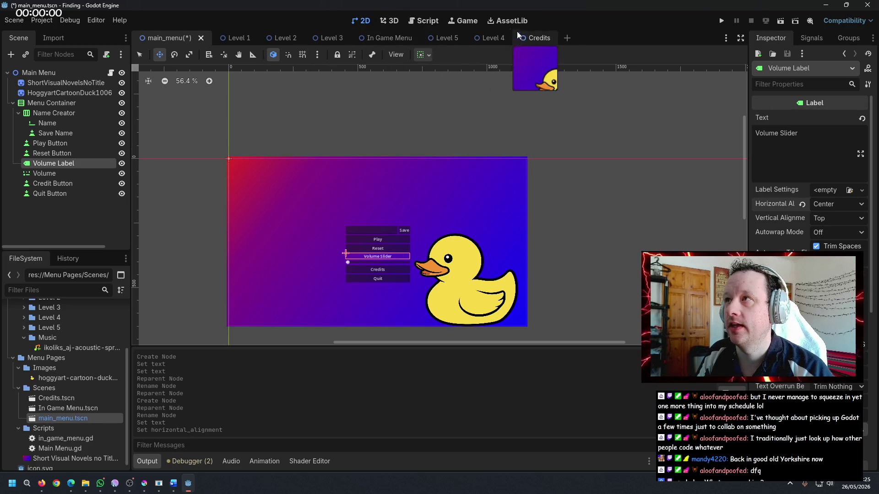
Add a credits_button_process function below the slider function in Main Menu.gd.
left_click(424, 20)
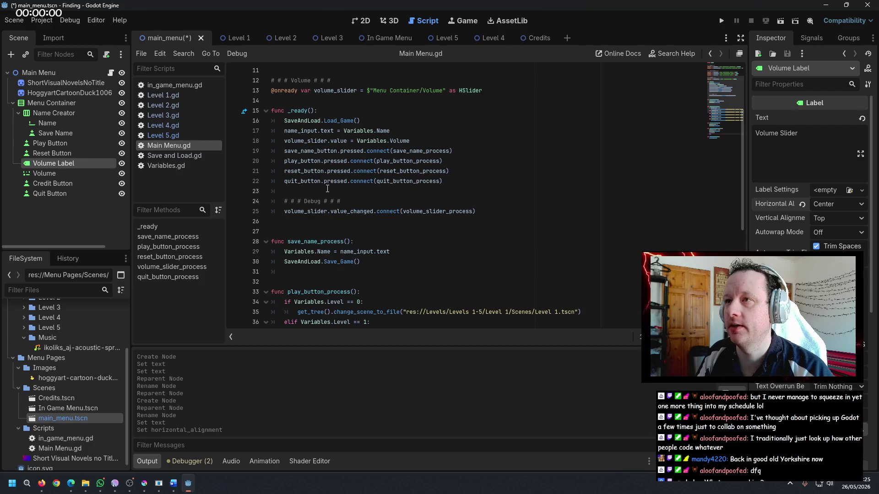
scroll(322, 202, "down", 4)
scroll(322, 202, "down", 3)
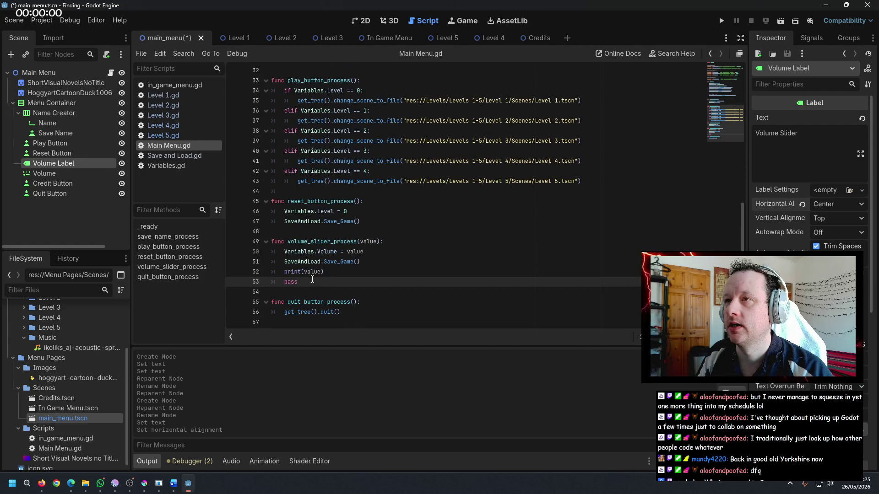
key("Return")
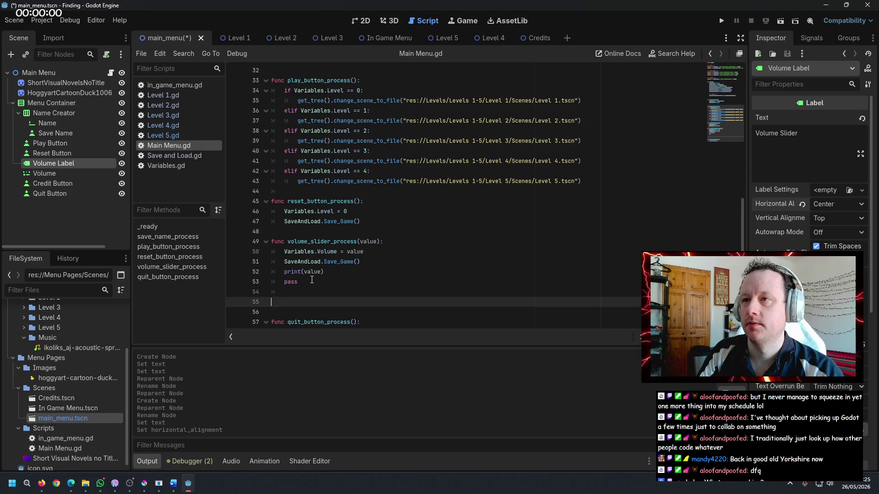
key("Return")
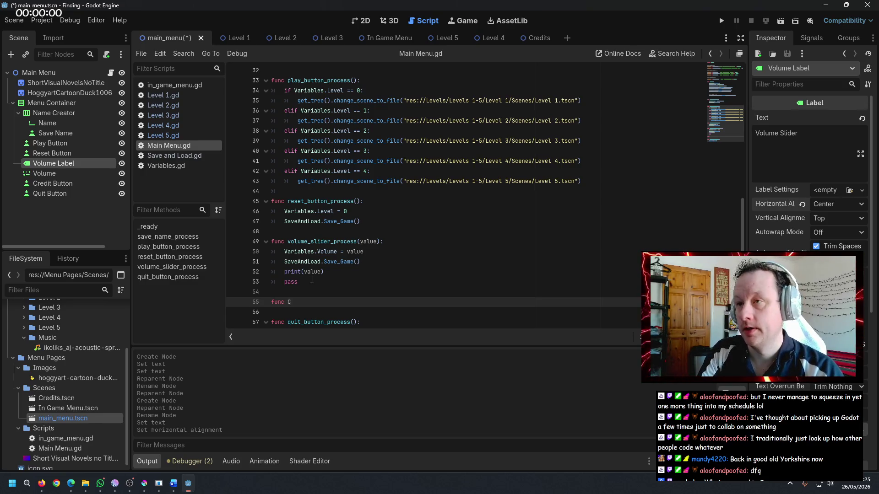
type("Cre")
key("BackSpace")
key("BackSpace")
key("BackSpace")
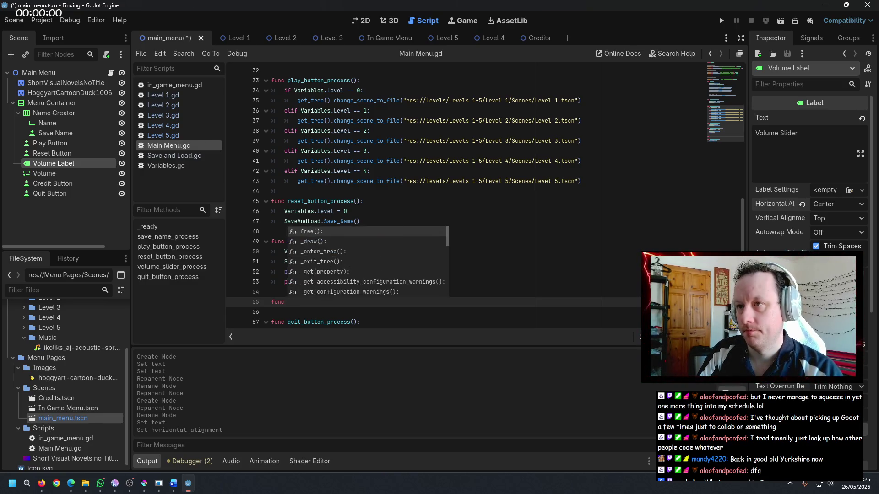
type("credits")
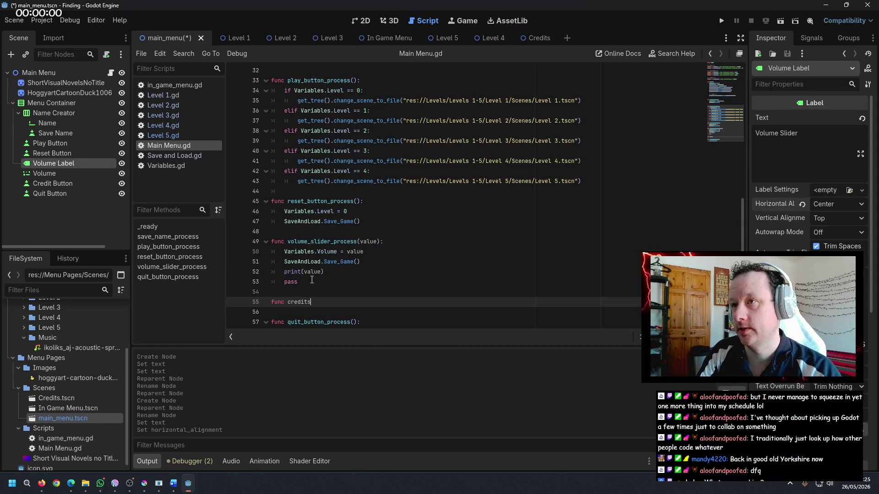
type("_button")
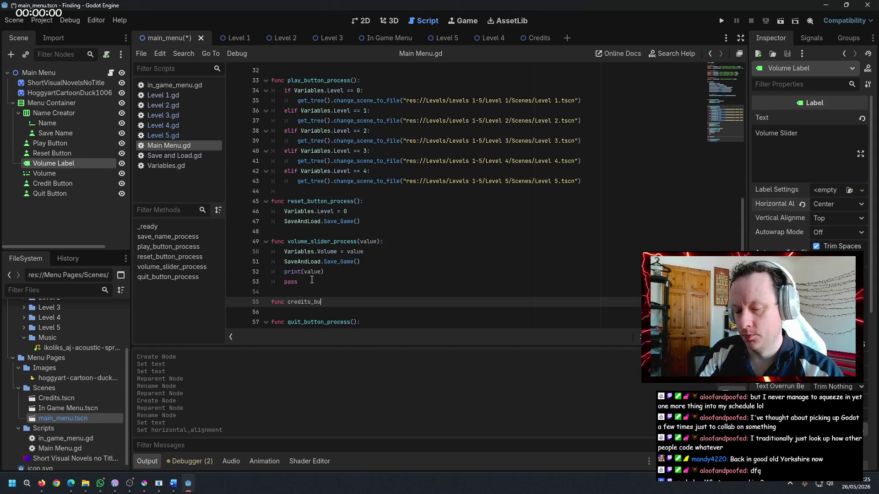
type("_process():")
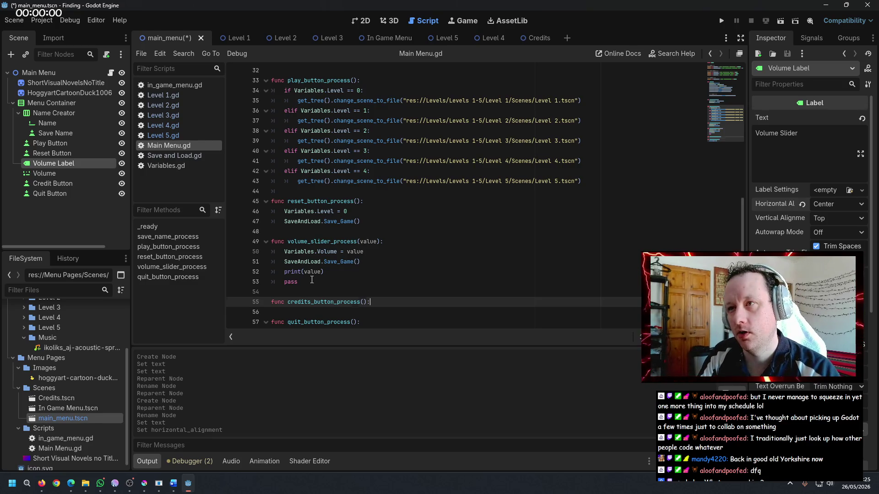
key("Return")
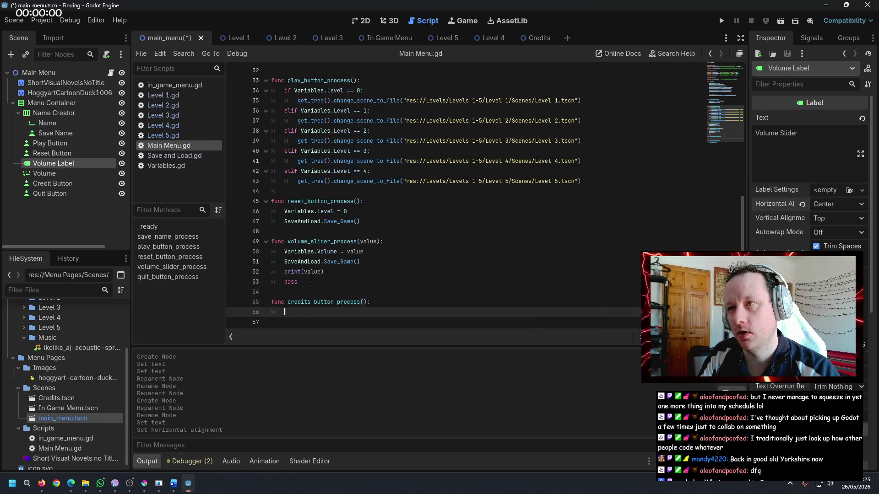
Make it call get_tree().change_scene_to_file with the Credits.tscn path.
type("get_tre")
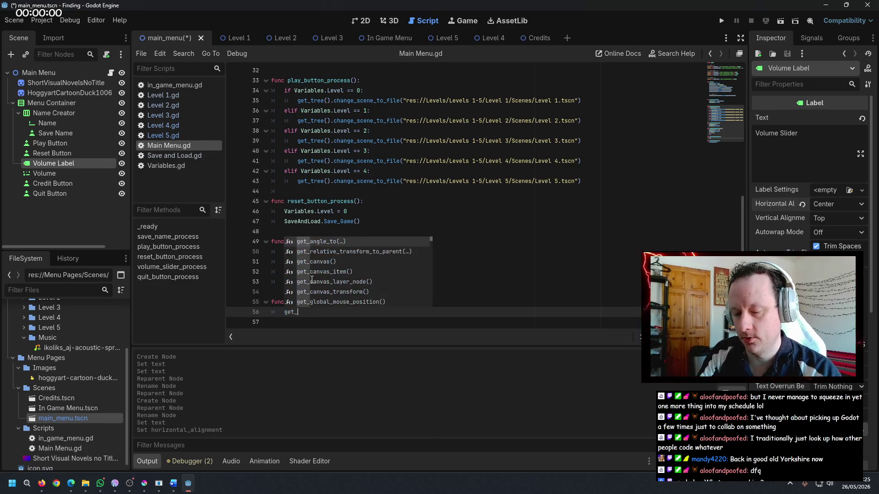
key("Return")
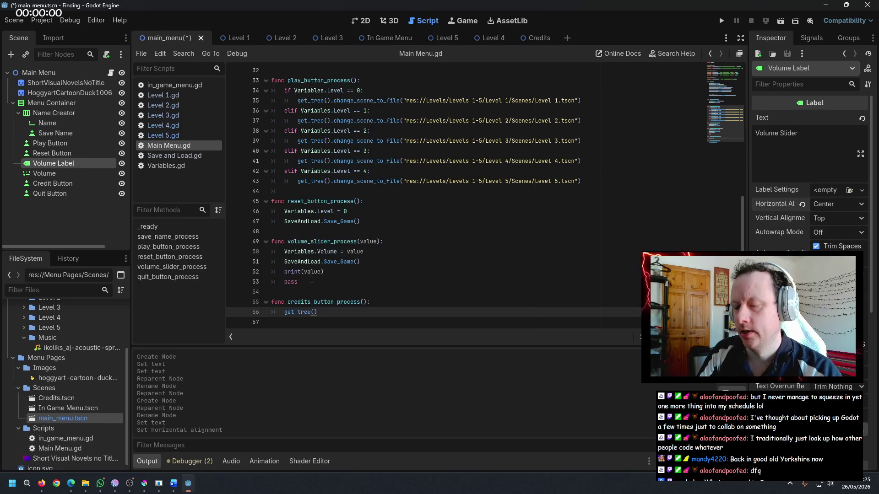
type(".")
key("Down")
key("Down")
key("Down")
key("Return")
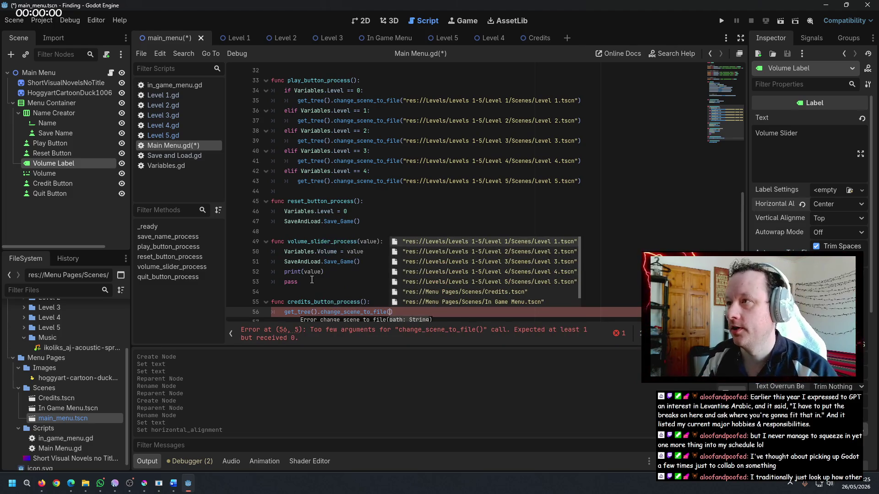
key("Down")
key("Down")
key("Down")
key("Down")
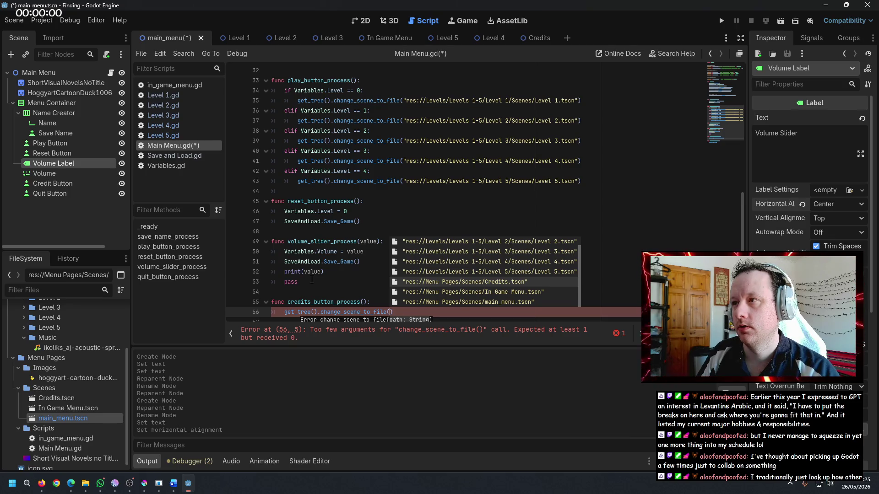
key("Return")
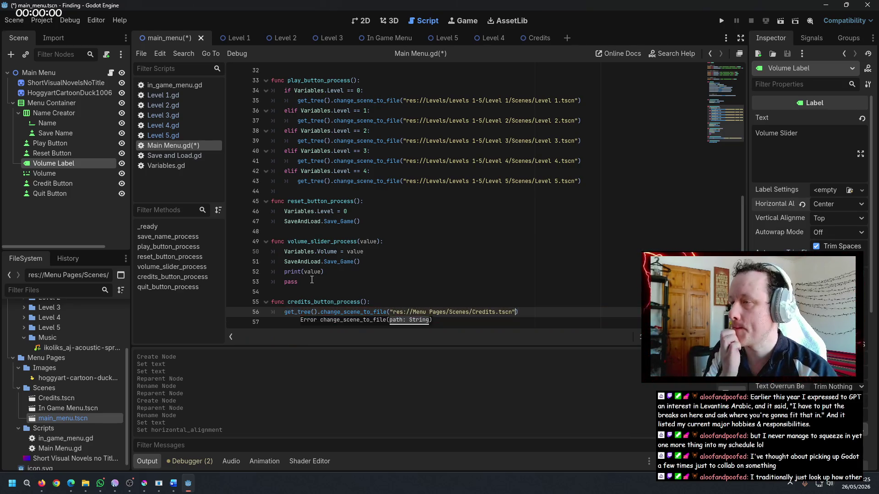
Start an 'onready var credits_button =' declaration below the reset_button line.
scroll(312, 280, "up", 9)
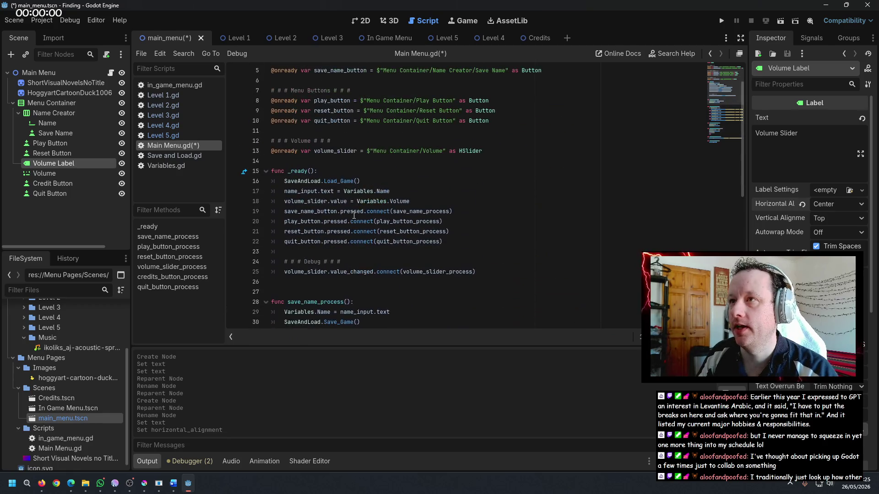
scroll(424, 199, "up", 2)
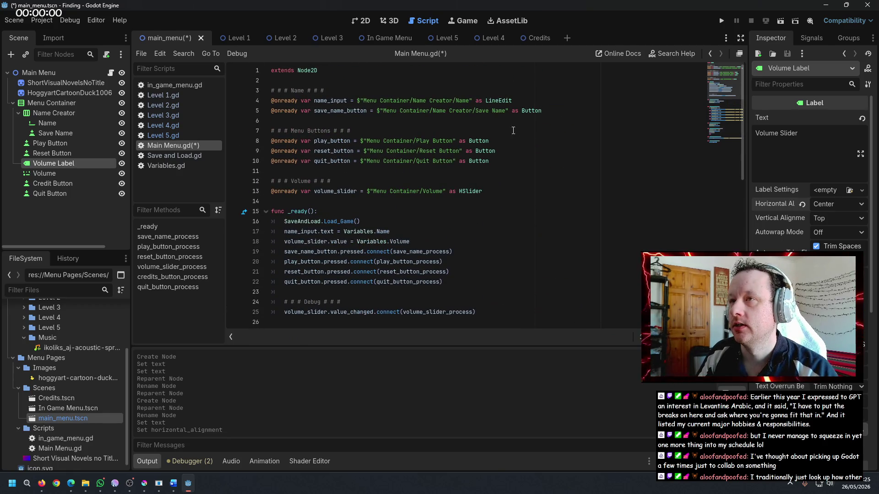
left_click(519, 150)
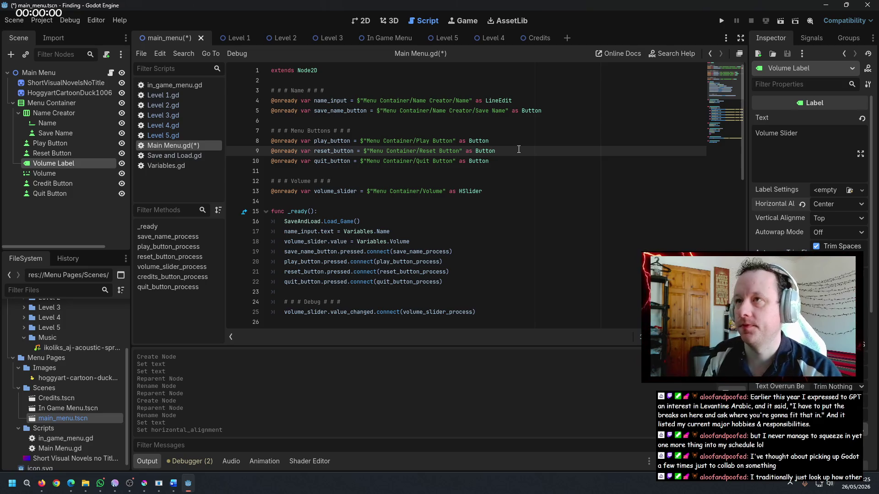
key("Return")
type("onready ")
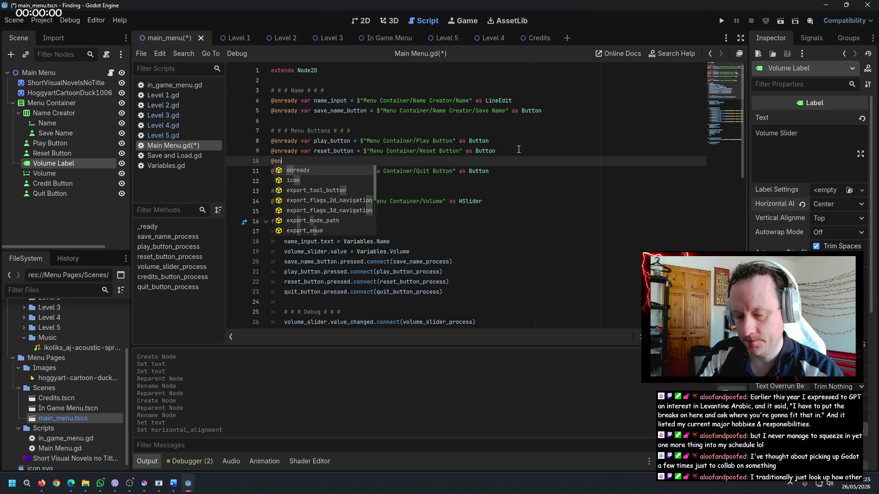
type("var ")
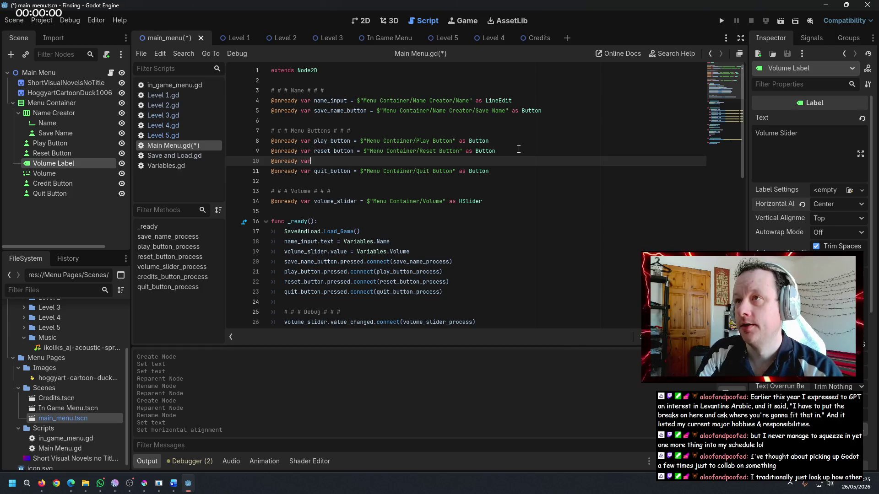
type("credits_")
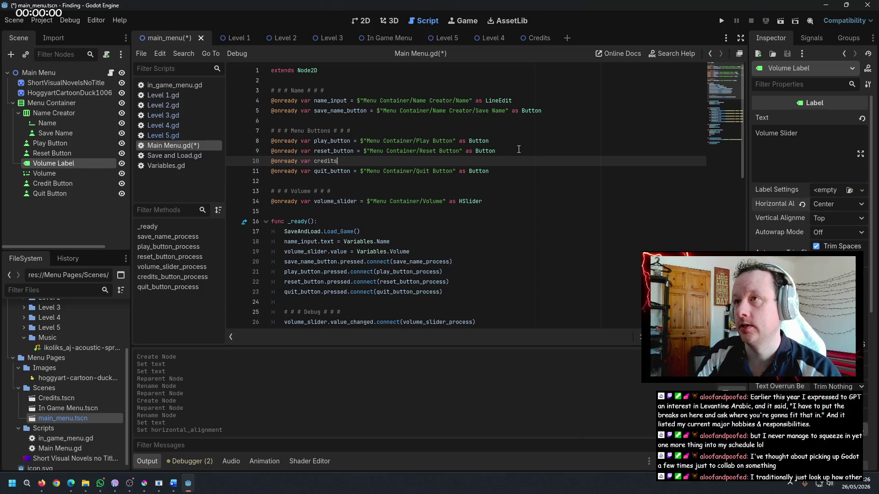
type("button =")
Declare credits_button on line 10 from the Credit Button node, typed as Button.
left_click_drag(48, 183, 391, 162)
type("as Butt")
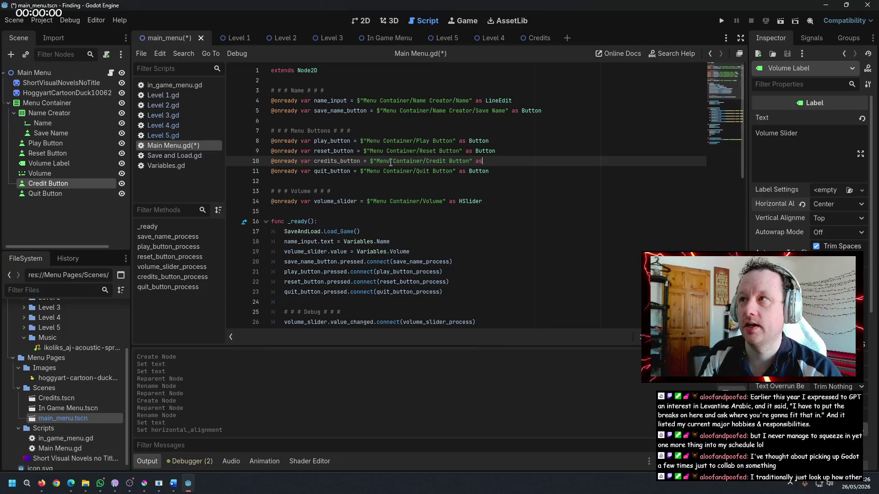
type("on")
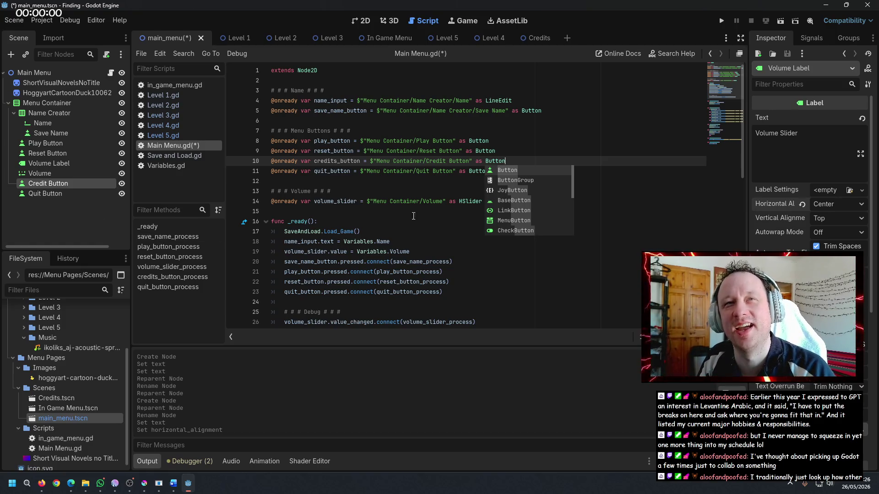
left_click(430, 170)
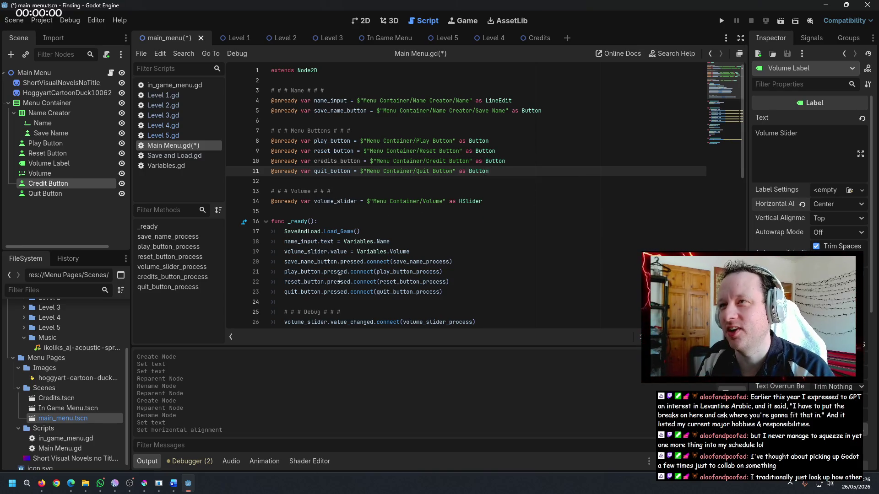
In _ready, add credits_button.pressed.connect(credits_button_process) below the reset_button connection.
left_click(458, 281)
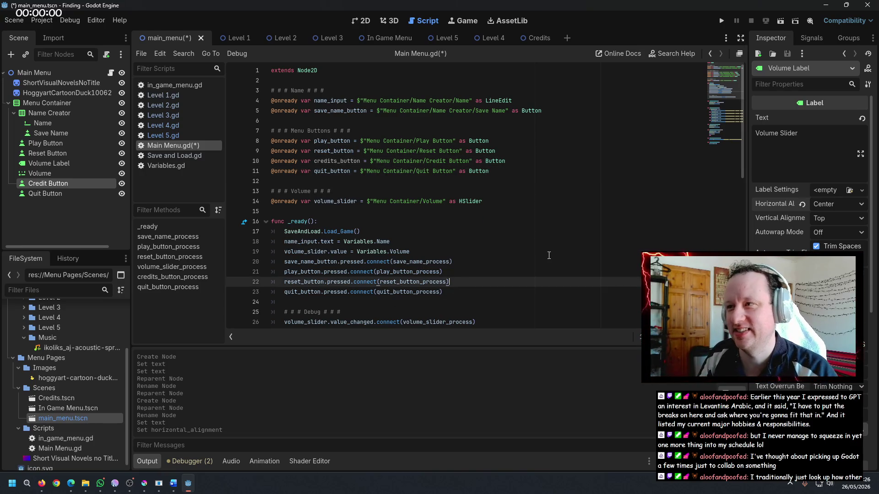
key("Return")
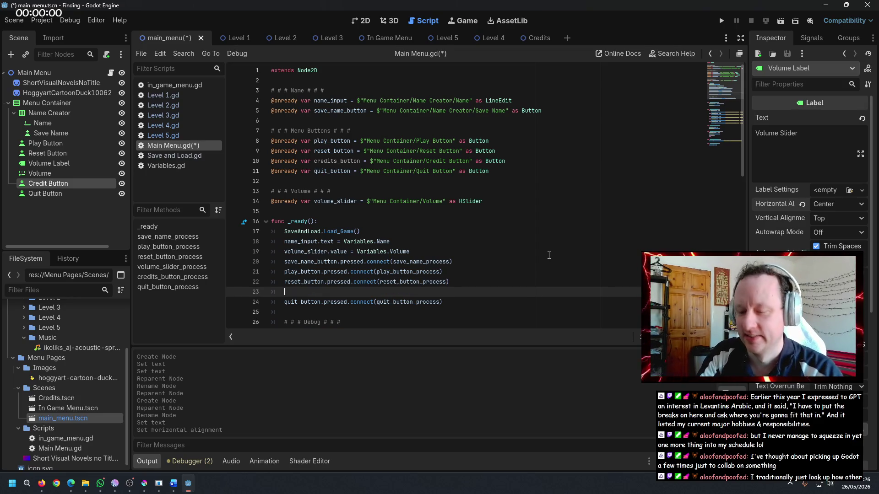
type("credits_button.")
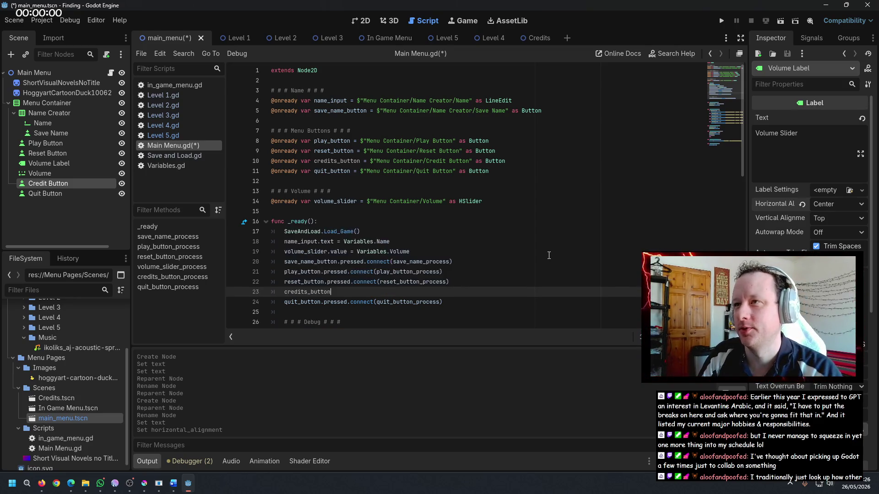
type("pressed.co")
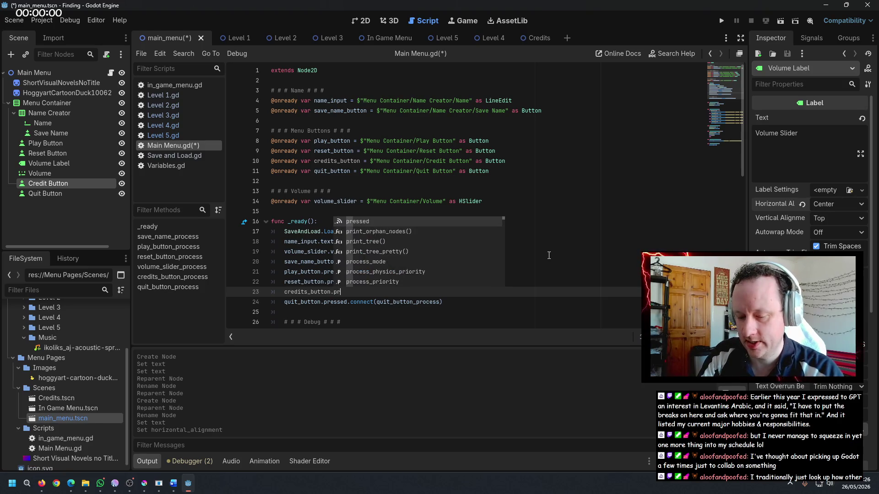
type("nnect(")
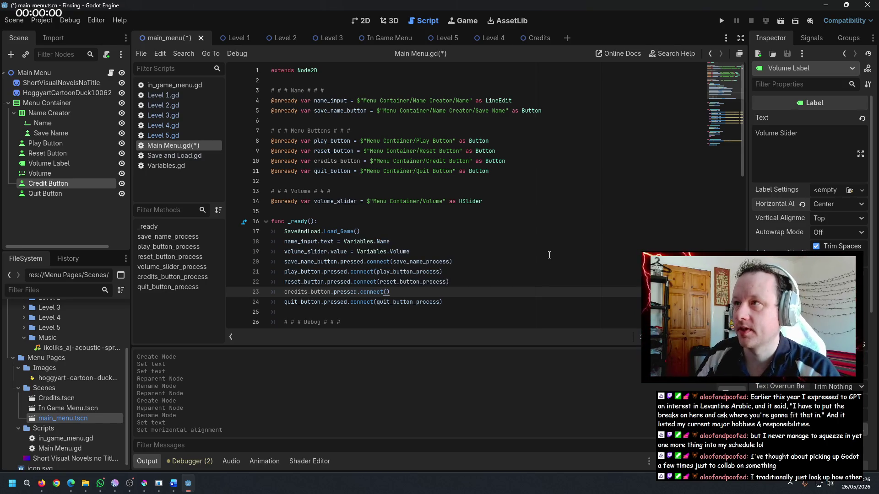
scroll(549, 255, "down", 12)
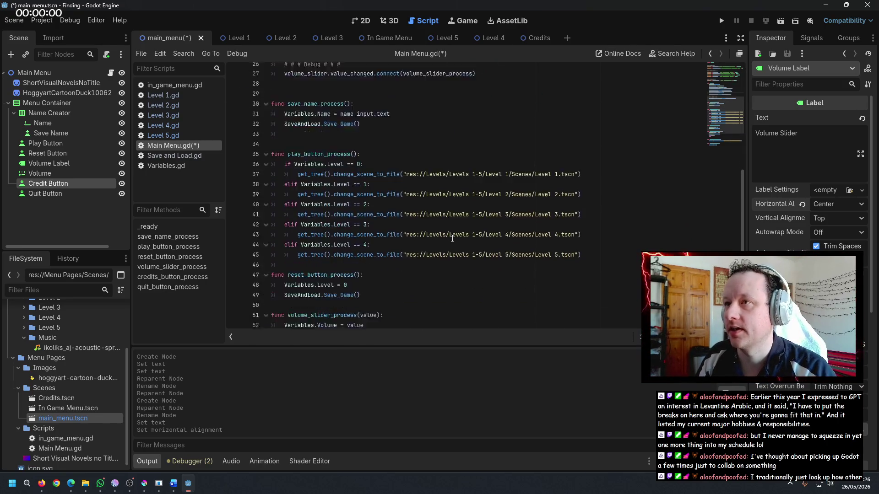
double_click(325, 271)
right_click(327, 270)
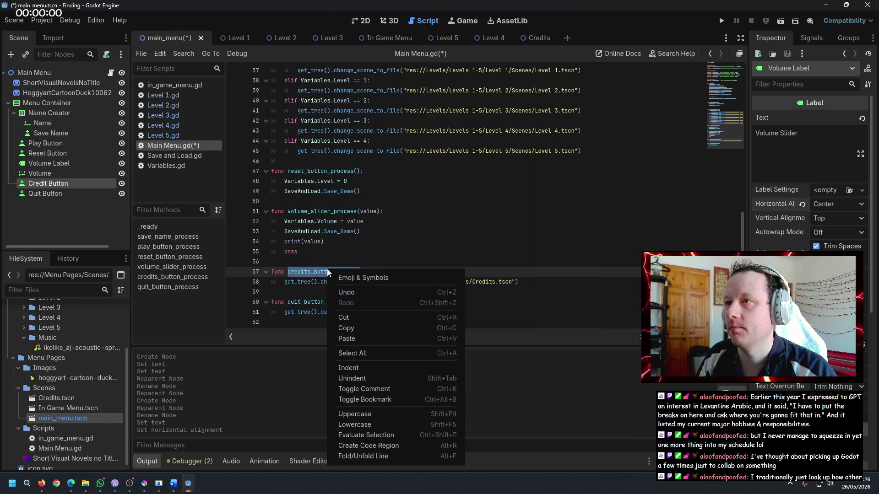
left_click(348, 329)
scroll(370, 240, "up", 8)
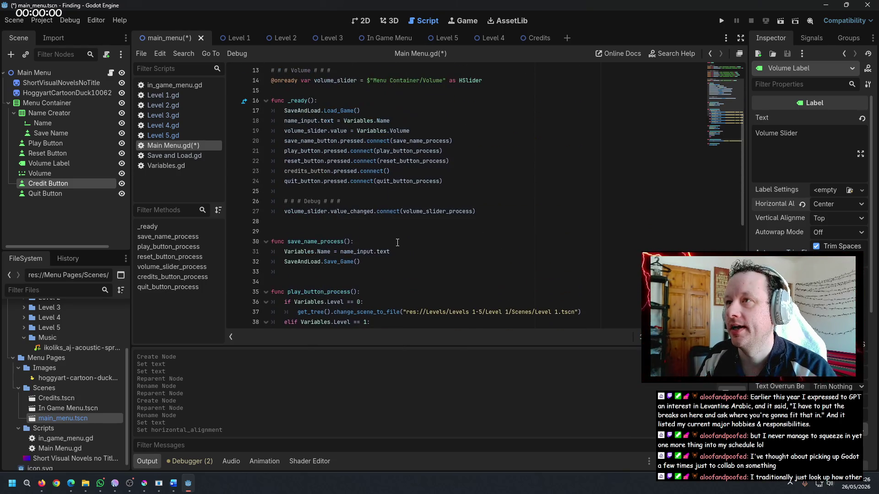
left_click(386, 171)
key("ctrl+v")
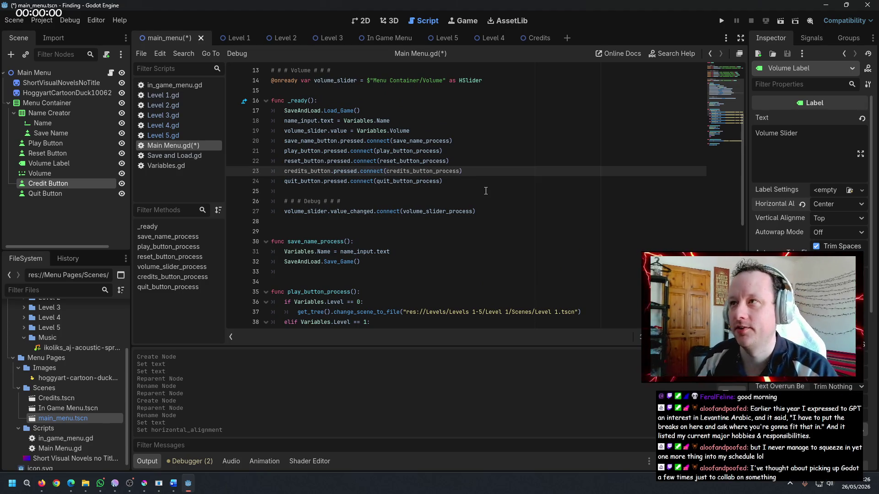
left_click(468, 184)
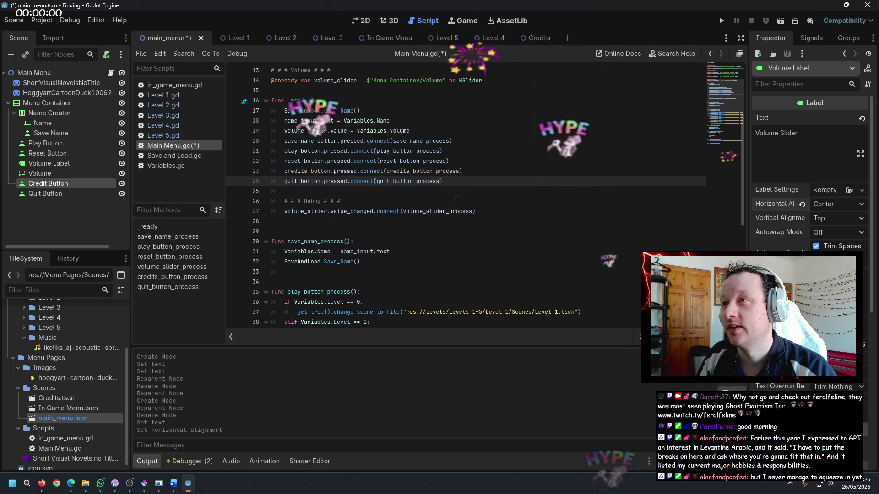
left_click(465, 191)
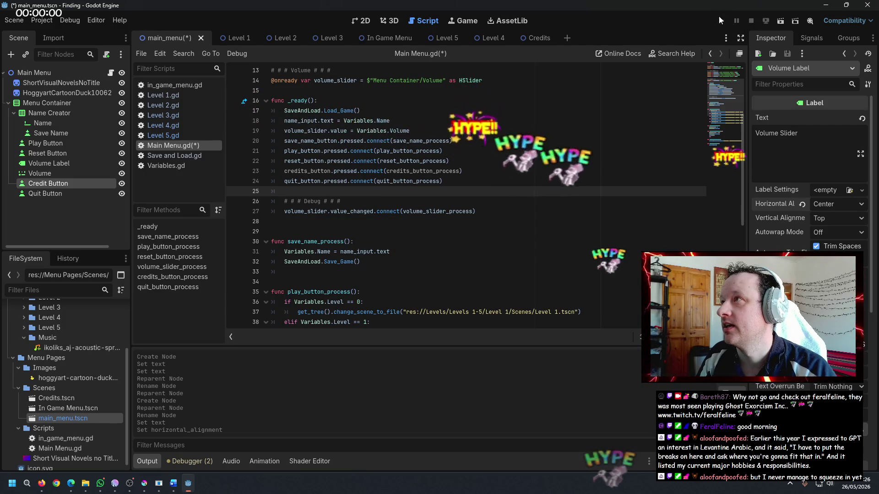
Save and run the game, nudge the volume slider, and try the Credits button.
left_click(721, 20)
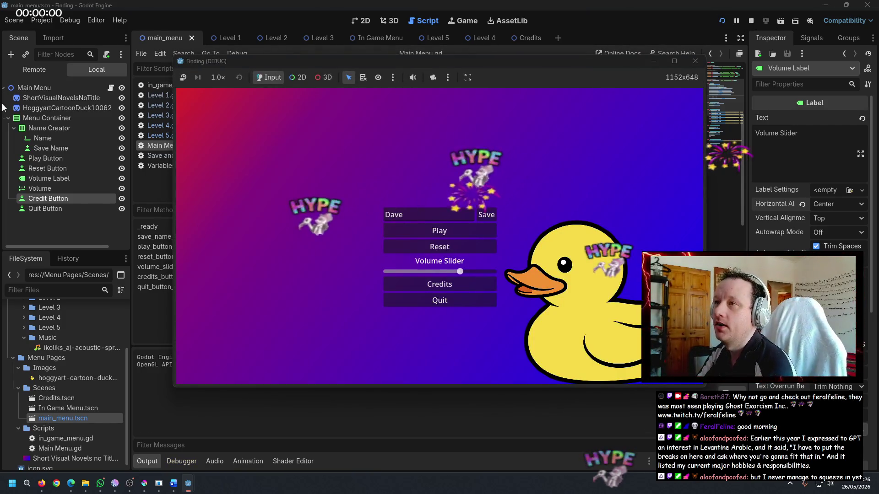
mouse_move(461, 274)
left_mouse_down()
mouse_move(446, 273)
mouse_move(469, 282)
mouse_move(443, 285)
left_mouse_up()
left_click(444, 284)
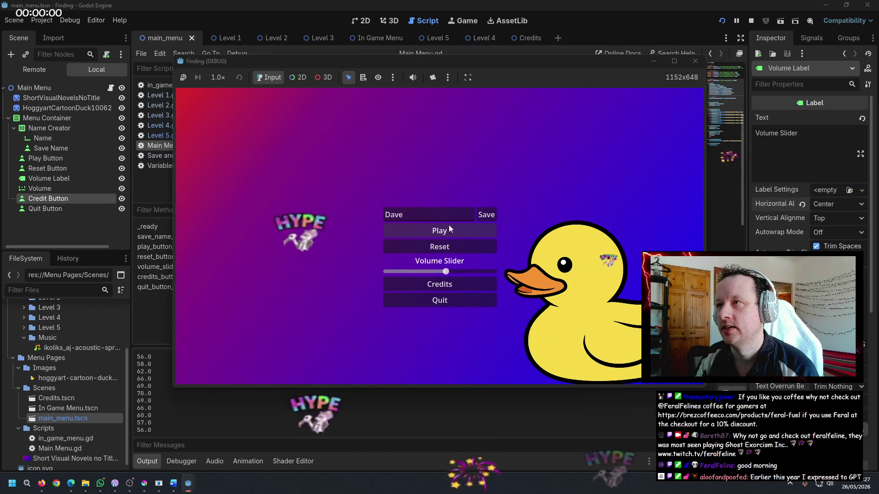
Save a new player name, view the Credits screen, then start the canoe level.
key("Tab")
type("Bar")
left_click(485, 215)
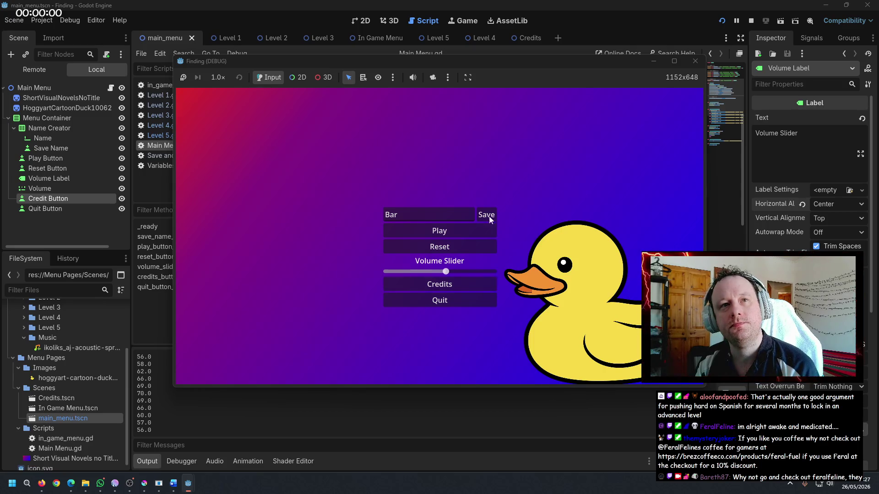
left_click(444, 285)
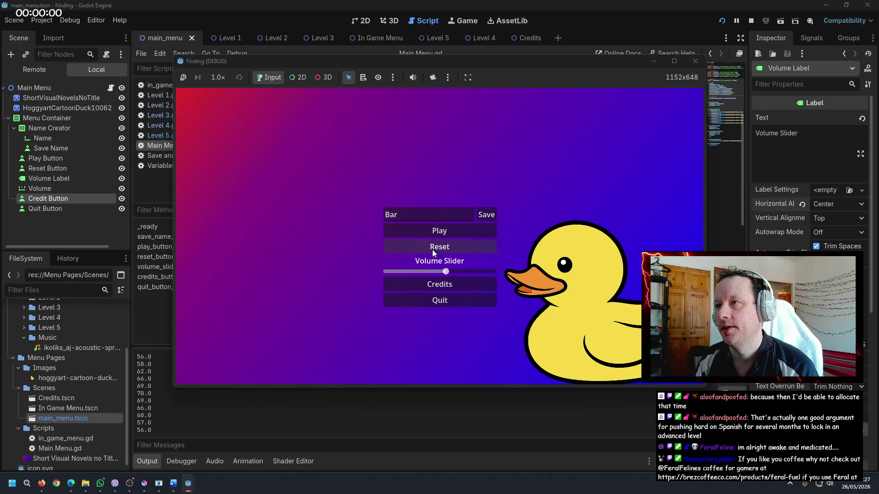
left_click(440, 233)
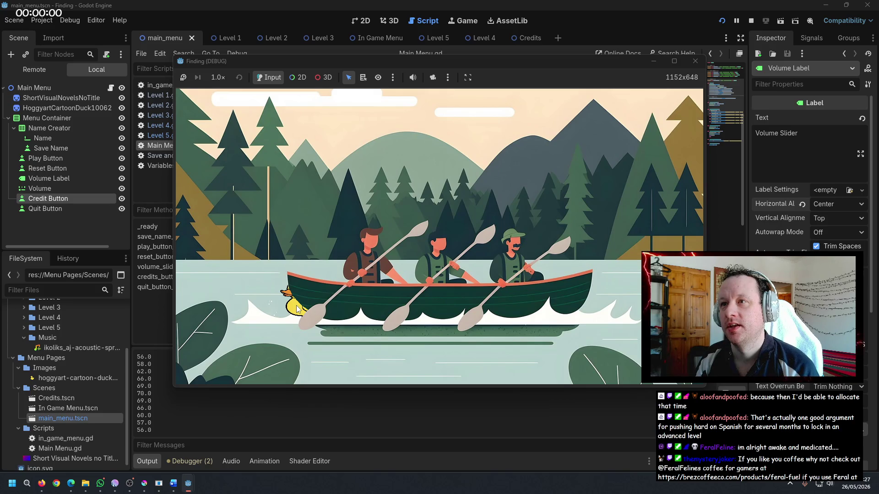
Move the duck to the lower-left leaves, upper right and onto the canoe, then return to the menu.
left_click_drag(298, 310, 201, 371)
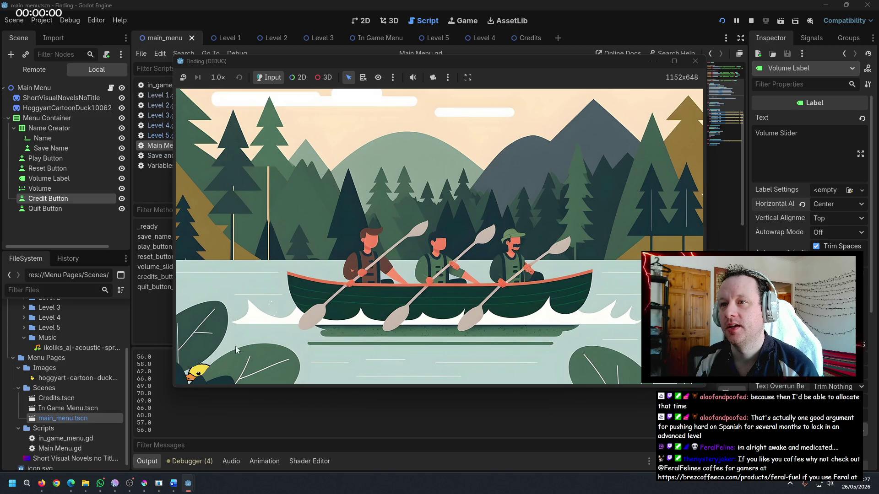
left_click(202, 371)
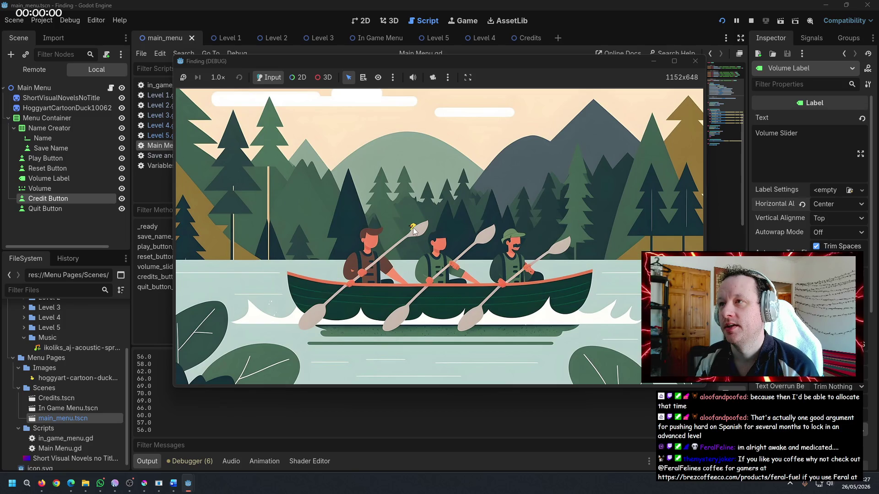
left_click(678, 203)
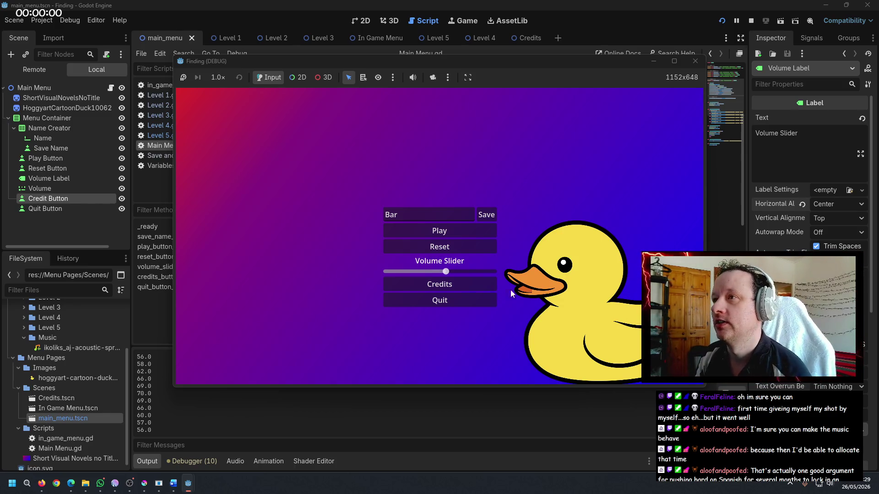
left_click(442, 234)
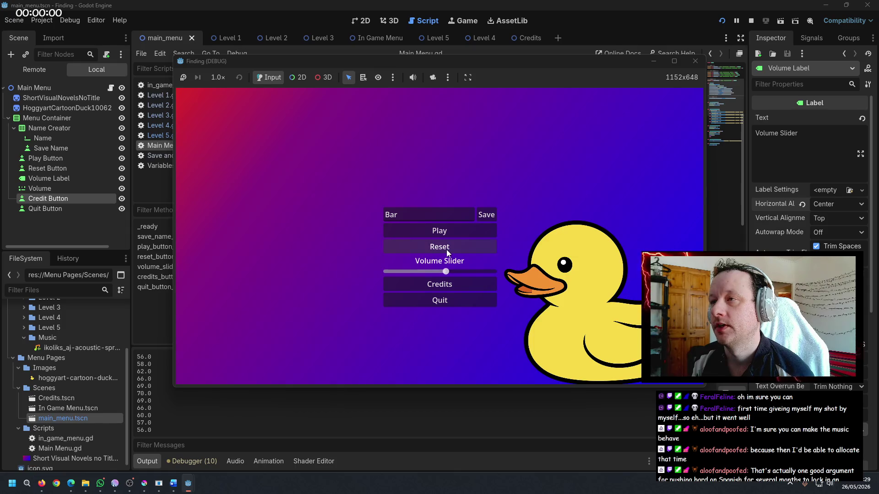
Start the level, raise the volume slider to 74, then stop the running game.
left_click(452, 233)
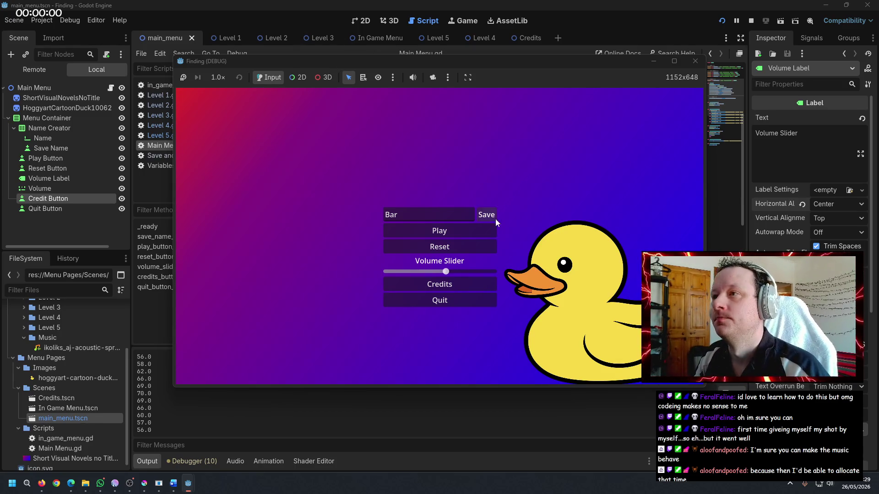
left_click_drag(452, 271, 465, 272)
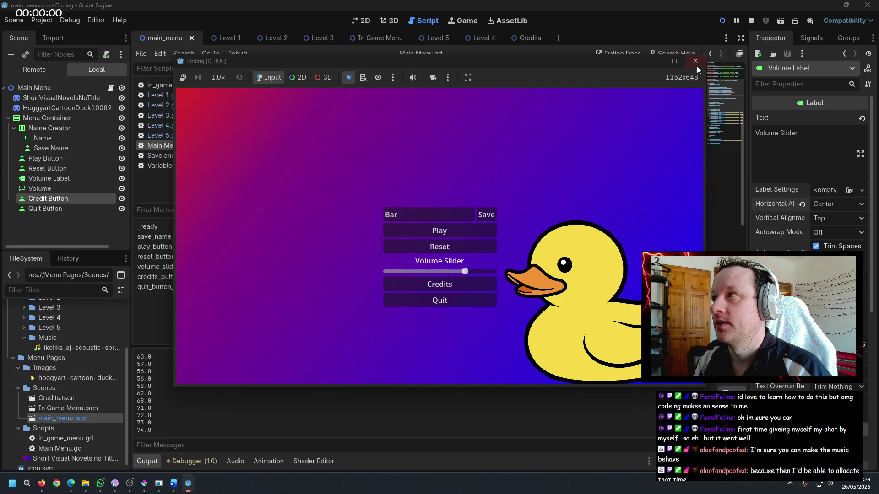
left_click(696, 62)
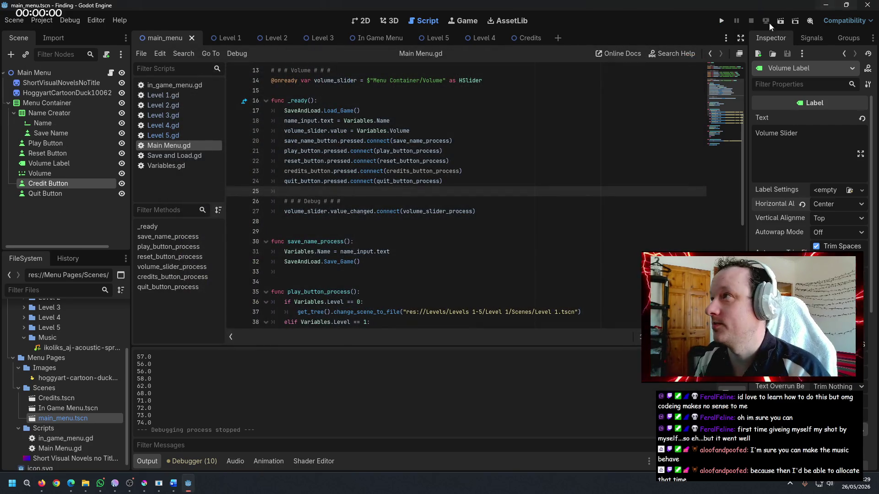
Run the game once more, stop it, and switch to Krita showing Level 5.png.
left_click(781, 21)
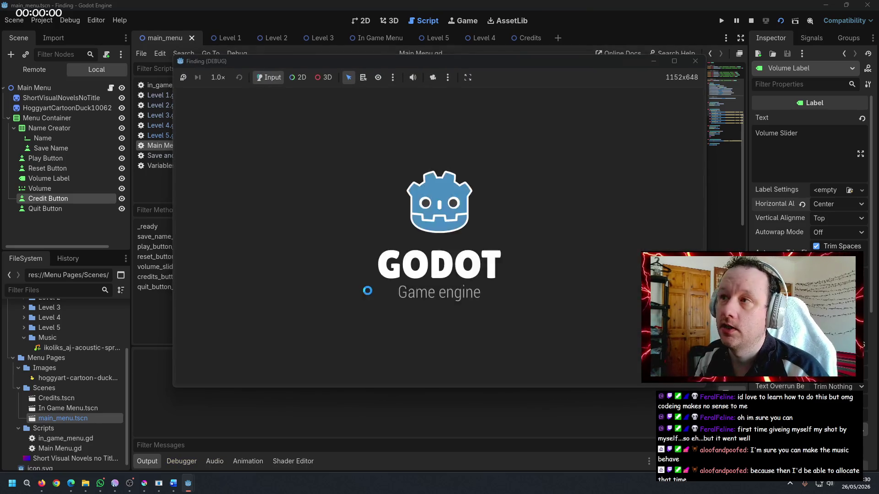
left_click(696, 62)
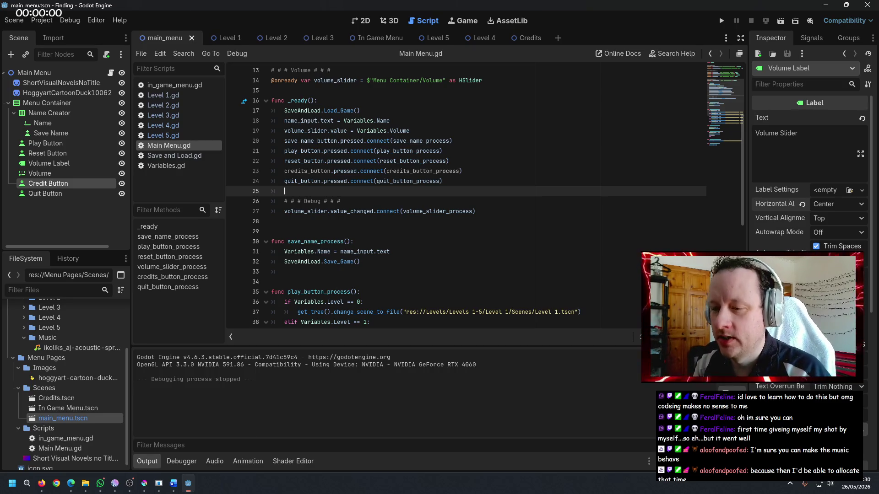
key("alt+Tab")
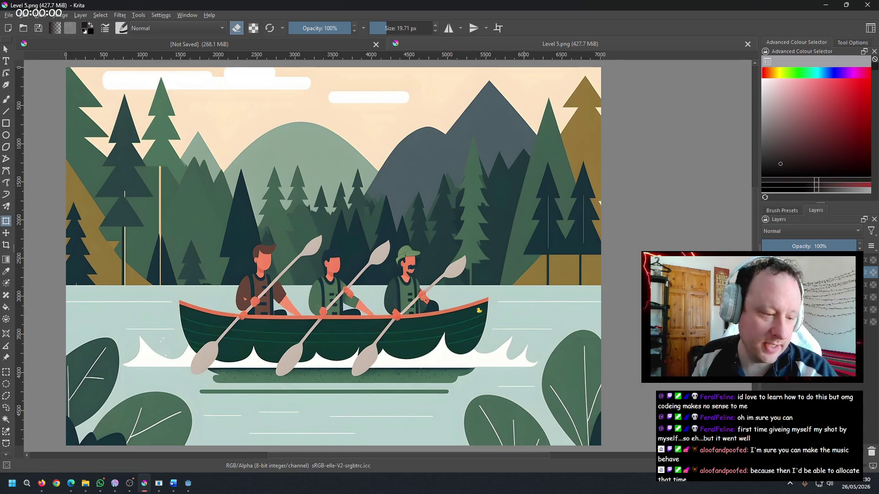
key("alt+Tab")
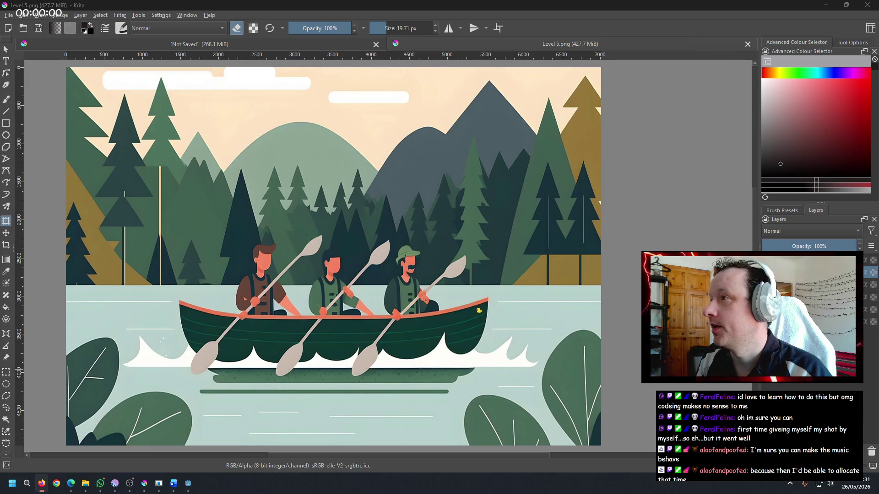
Clear the Level 5 canvas and paste the hillside town picture, accepting the web colour profile.
key("Delete")
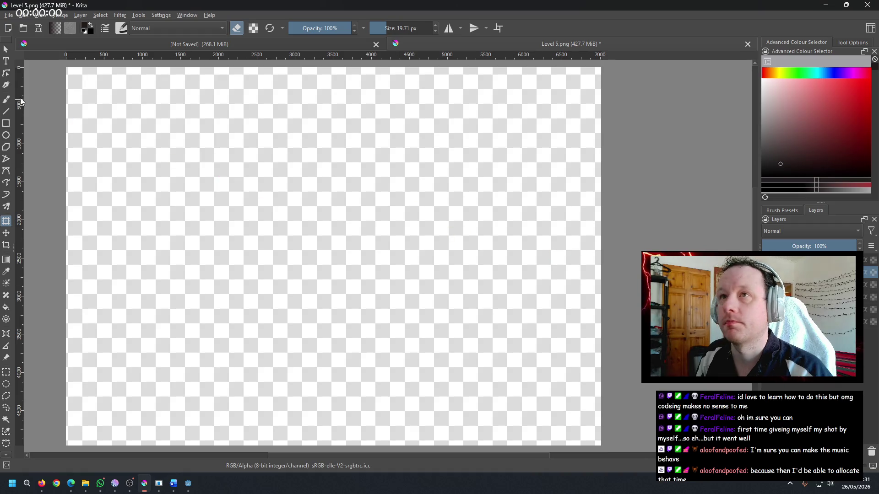
left_click(6, 49)
right_click(175, 145)
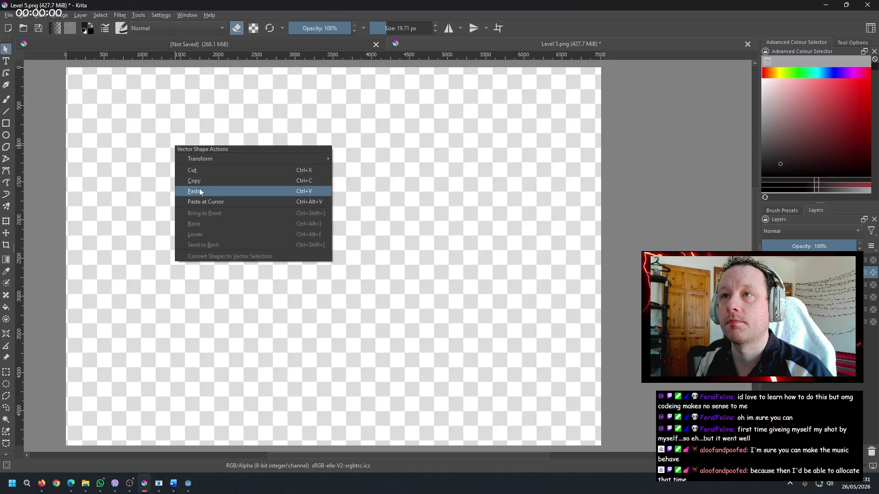
left_click(200, 191)
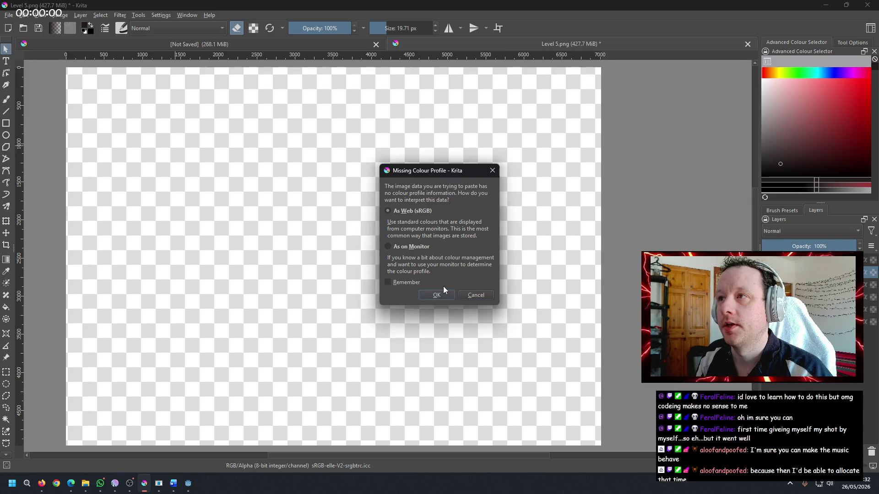
left_click(438, 292)
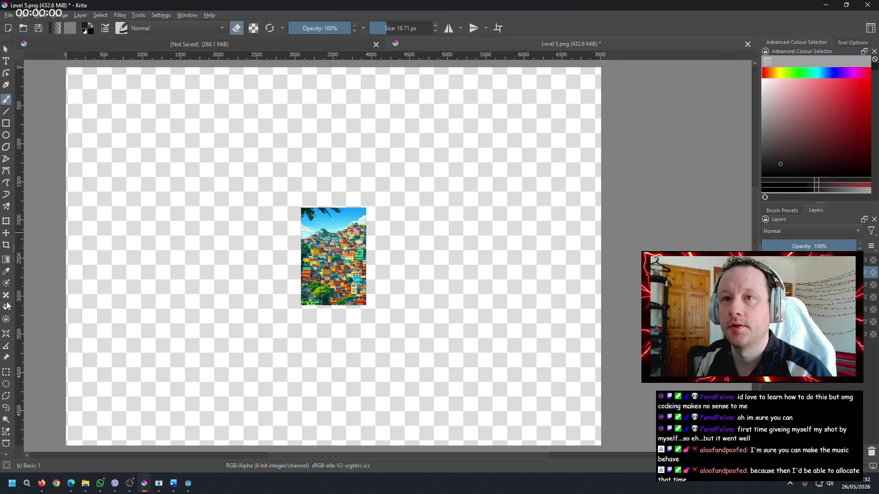
Stretch the pasted picture toward the top-left canvas corner, then cancel and undo the paste.
left_click(5, 221)
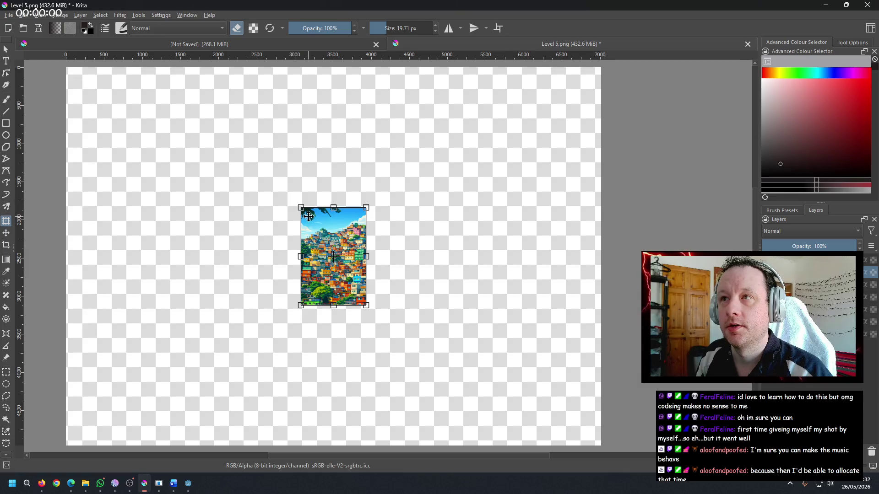
mouse_move(301, 208)
left_mouse_down()
mouse_move(147, 136)
mouse_move(68, 60)
left_mouse_up()
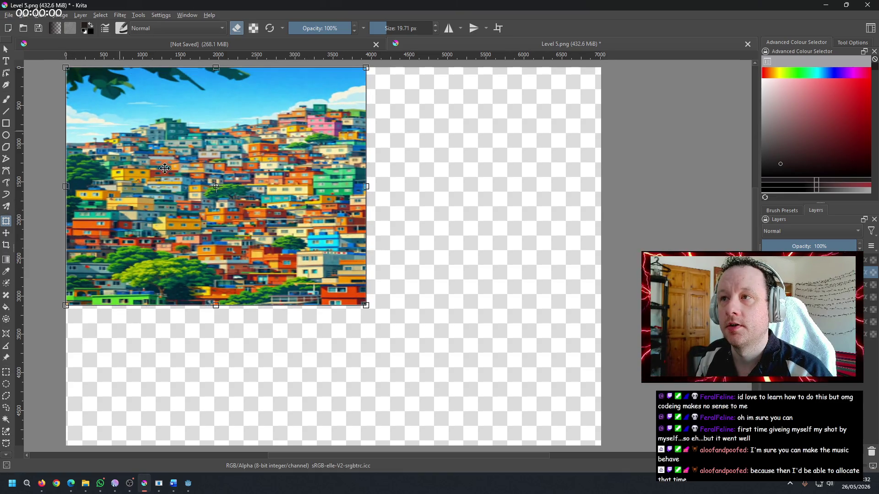
scroll(382, 324, "down", 4)
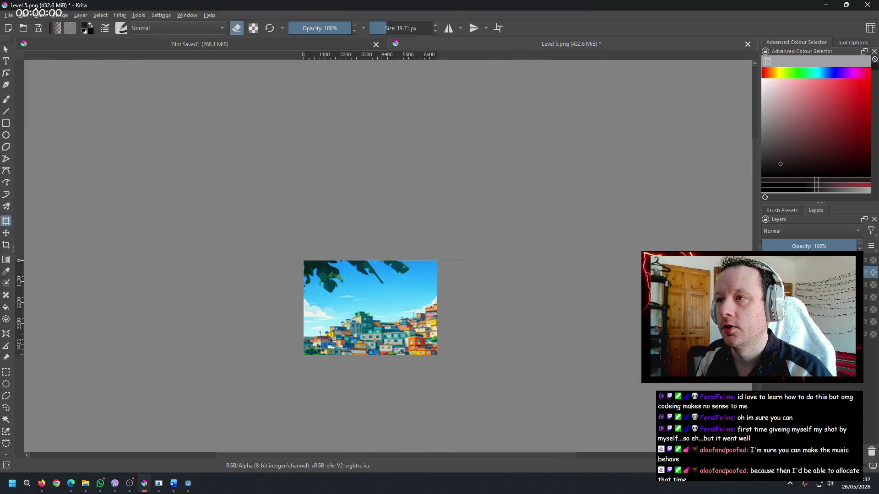
scroll(385, 321, "up", 2)
scroll(385, 320, "up", 1)
scroll(385, 320, "down", 3)
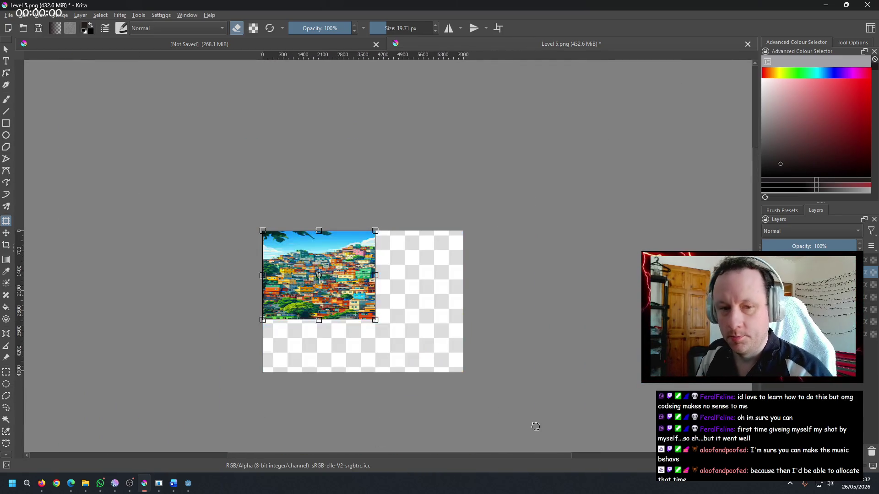
key("Escape")
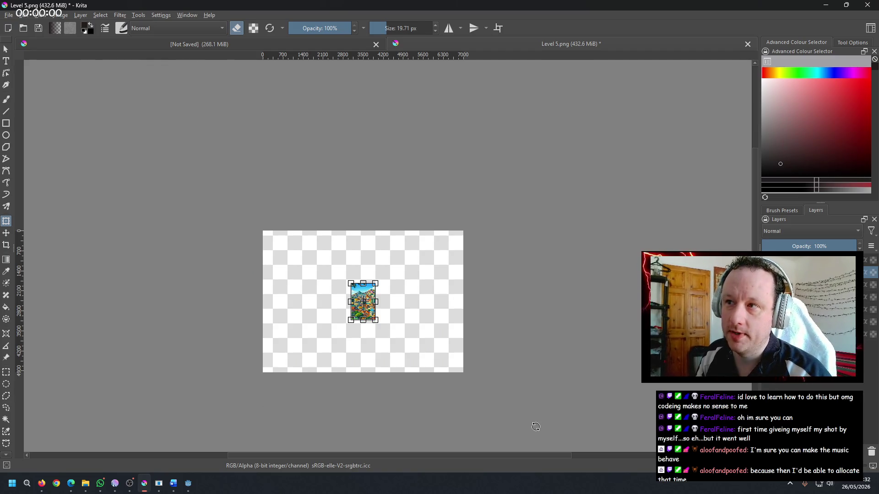
key("ctrl+z")
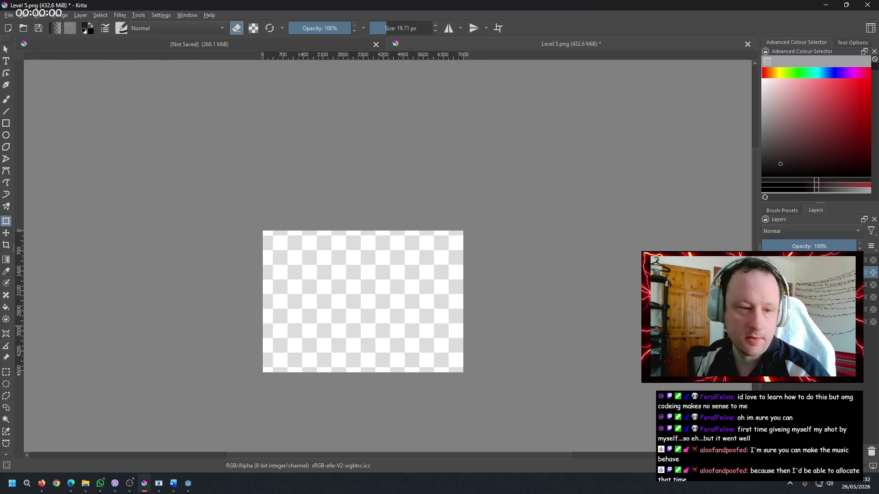
key("alt+Tab")
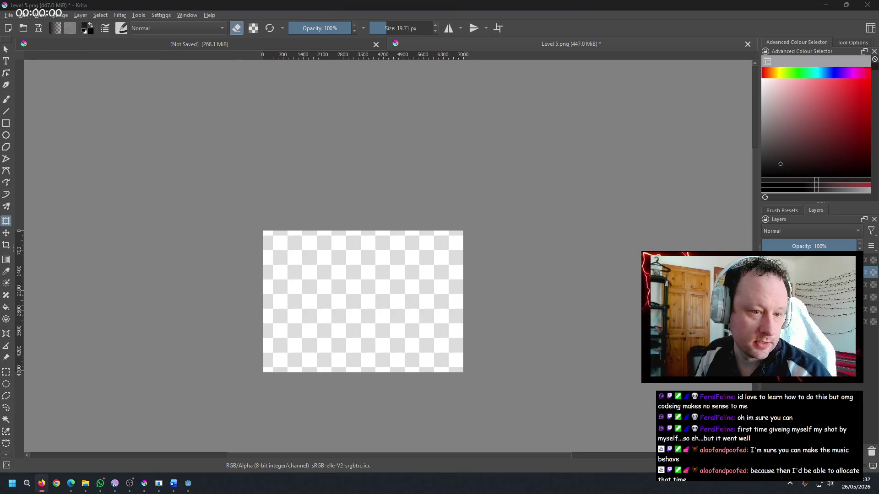
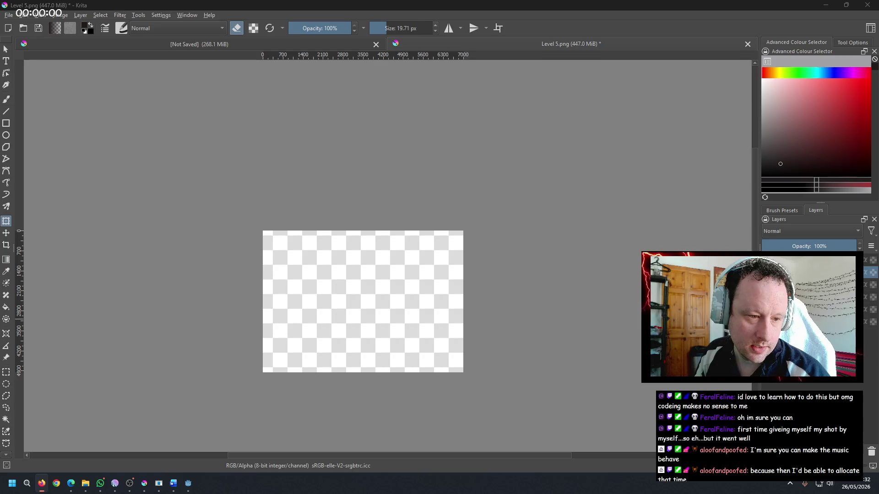
Paste the copied house image onto the Krita canvas, accepting its colour profile.
left_click(6, 49)
right_click(273, 205)
left_click(305, 254)
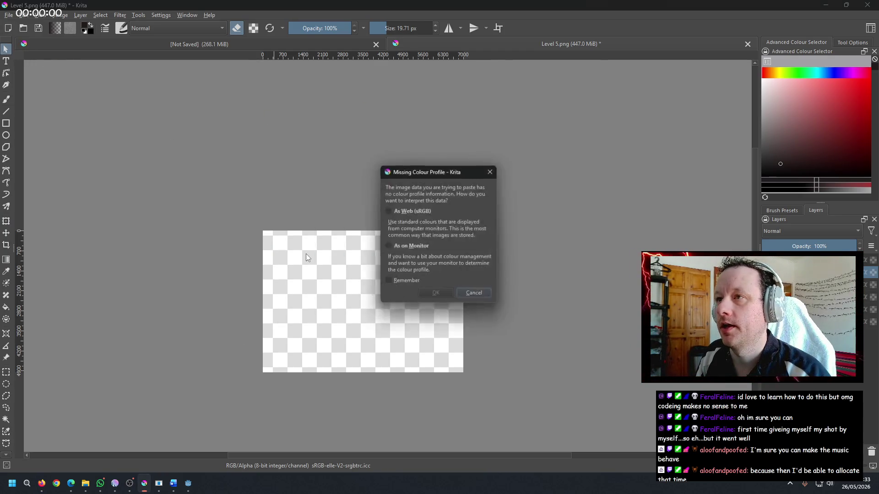
left_click(419, 247)
left_click(439, 297)
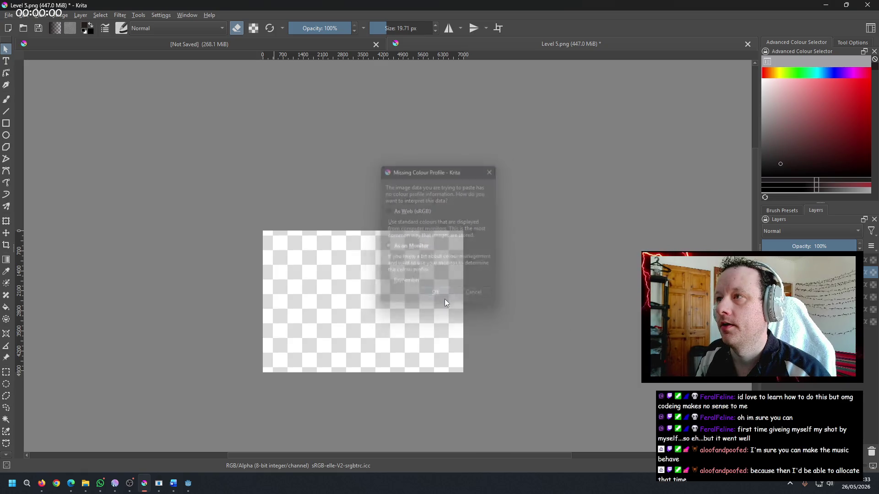
key("b")
scroll(387, 330, "up", 3)
scroll(314, 234, "down", 2)
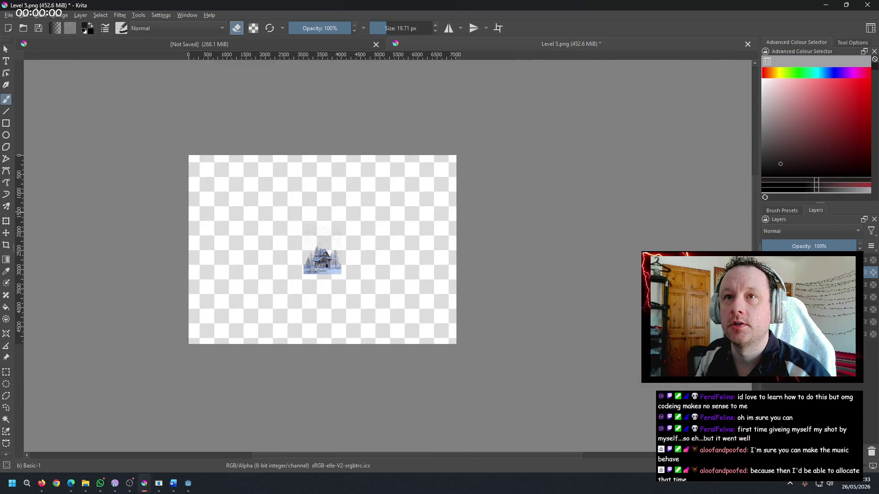
Stretch the pasted house image toward the canvas corners, then undo both scaling steps.
left_click(6, 221)
mouse_move(301, 224)
left_mouse_down()
mouse_move(201, 110)
mouse_move(189, 66)
left_mouse_up()
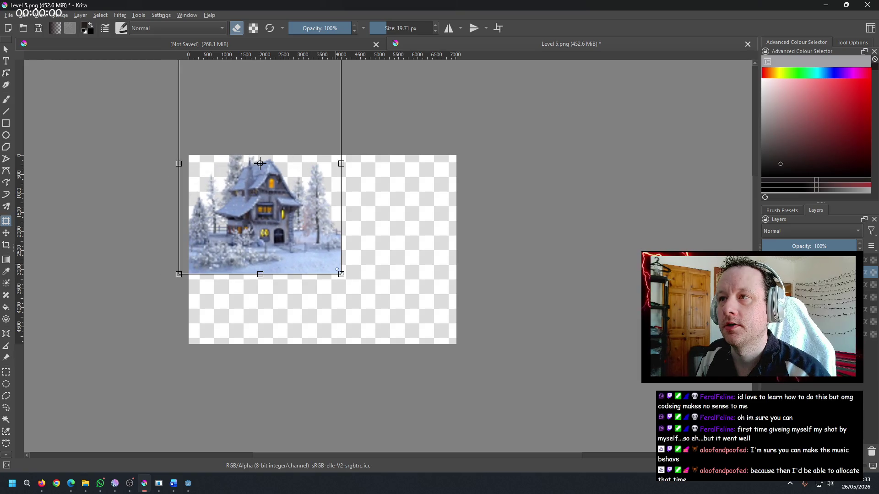
mouse_move(342, 275)
left_mouse_down()
mouse_move(462, 389)
mouse_move(453, 346)
left_mouse_up()
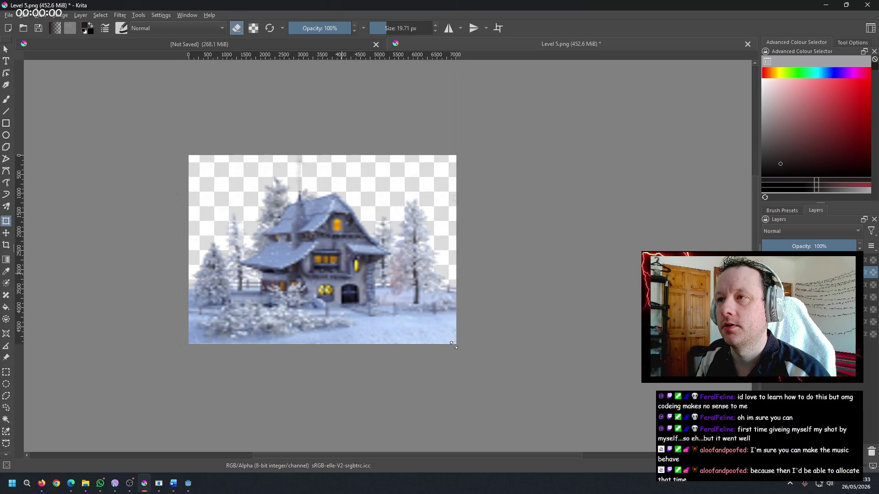
scroll(442, 299, "up", 3)
scroll(442, 299, "down", 2)
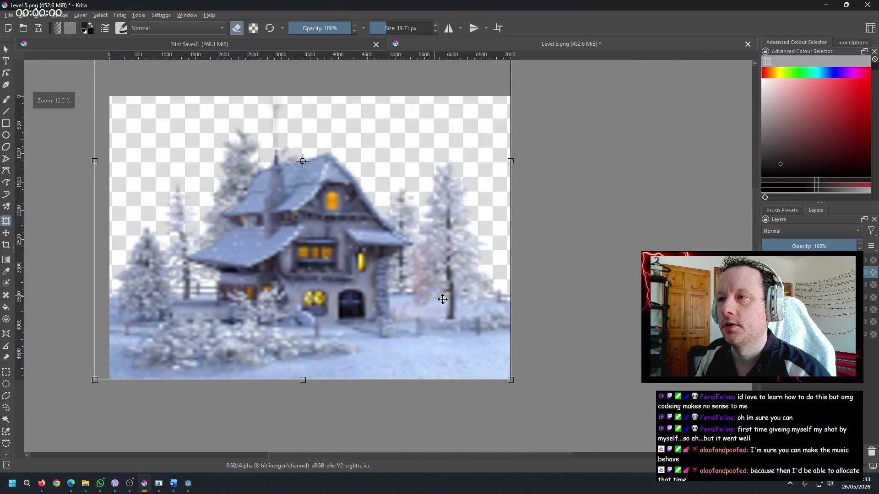
key("ctrl+z")
key("ctrl+z")
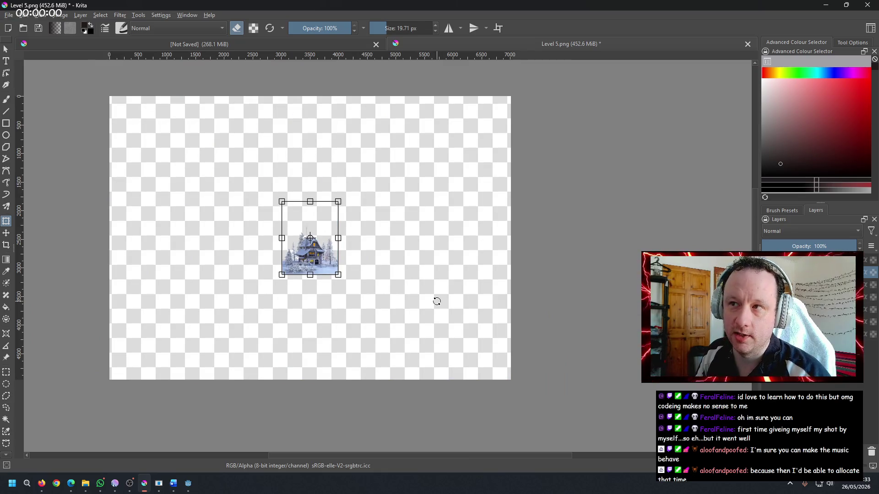
key("ctrl+z")
key("ctrl+z")
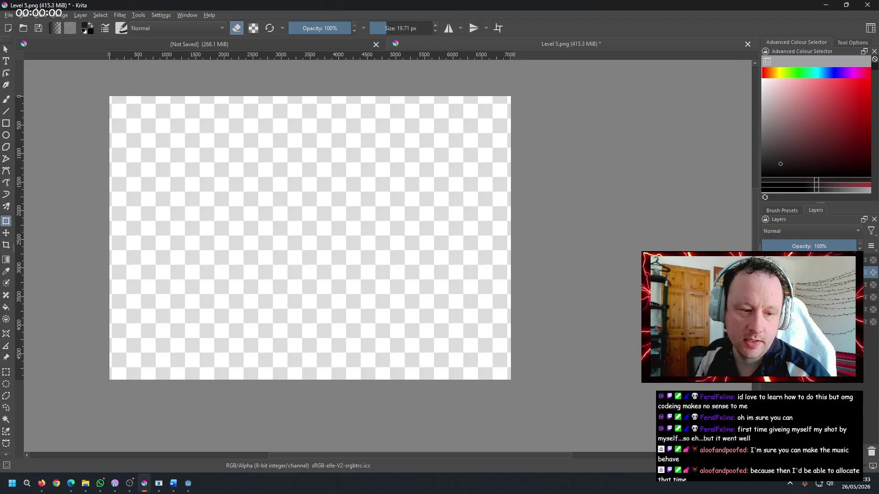
Open noupload-christmas-1827719.png in Windows Photos, copy it, and bring Krita back to the front.
key("alt+Tab")
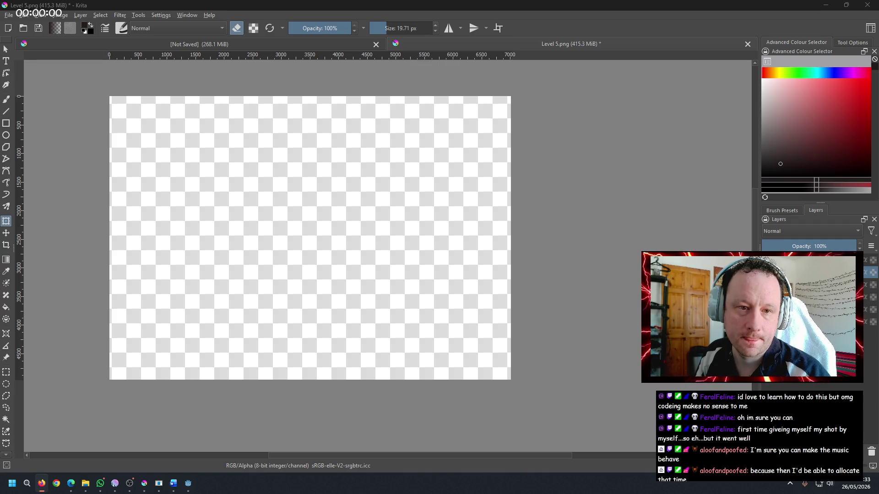
key("alt+Tab")
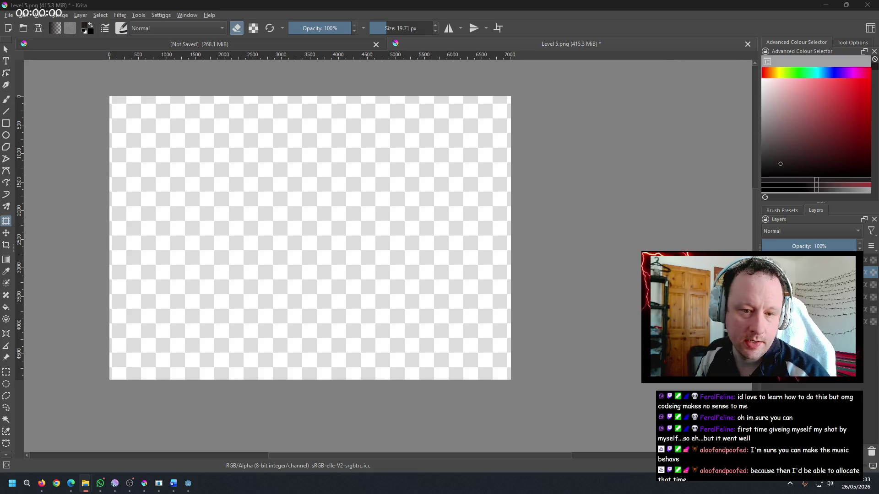
key("Return")
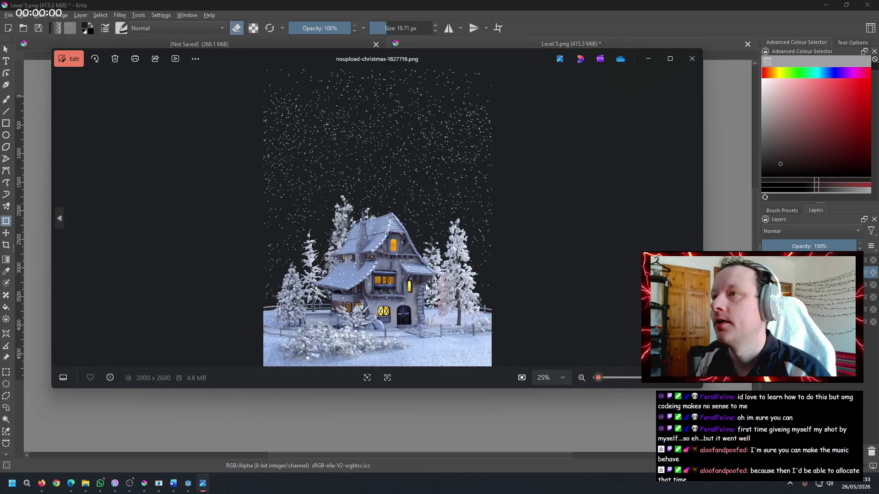
right_click(388, 288)
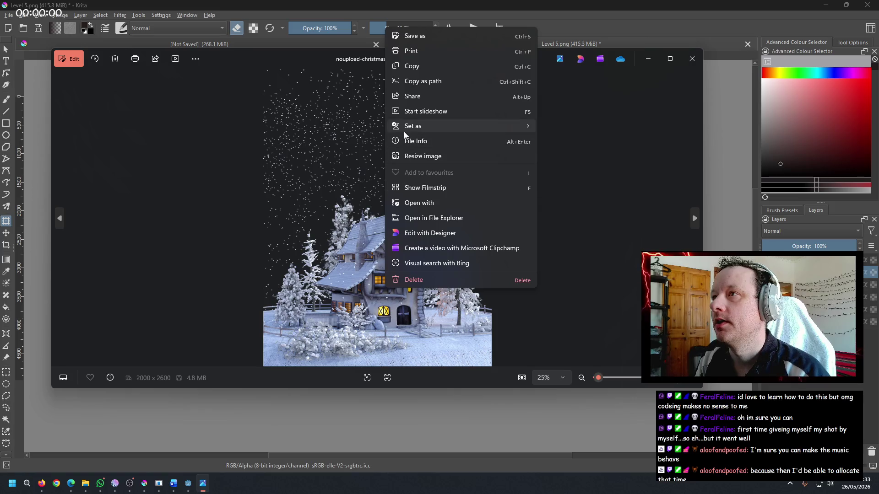
left_click(422, 66)
left_click(647, 57)
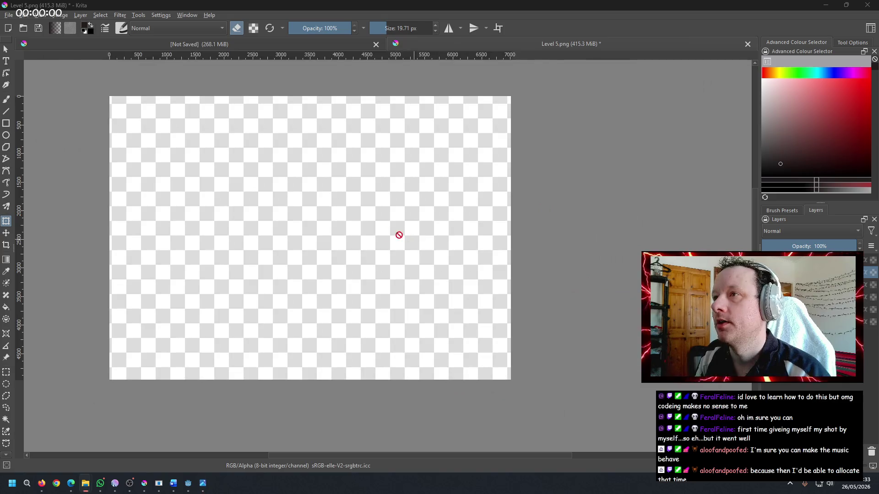
left_click(7, 55)
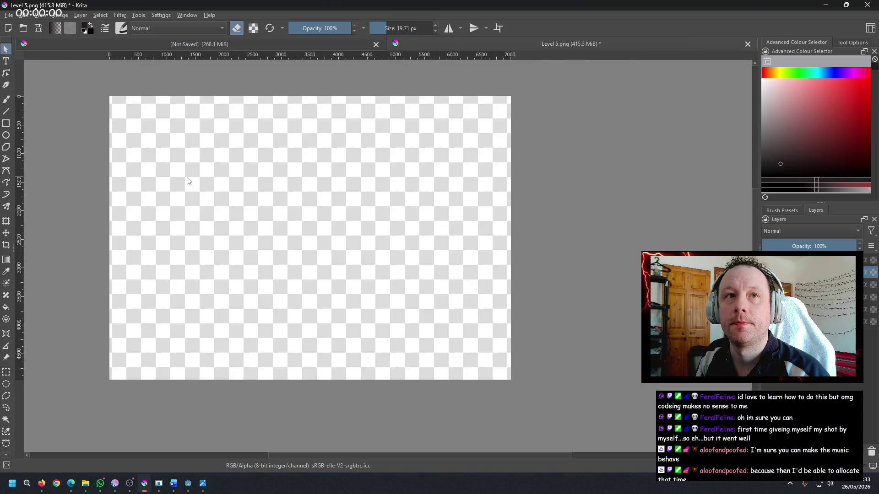
right_click(187, 181)
Paste the snowy house as a new layer and drag its corners out to the canvas edges.
left_click(217, 226)
key("b")
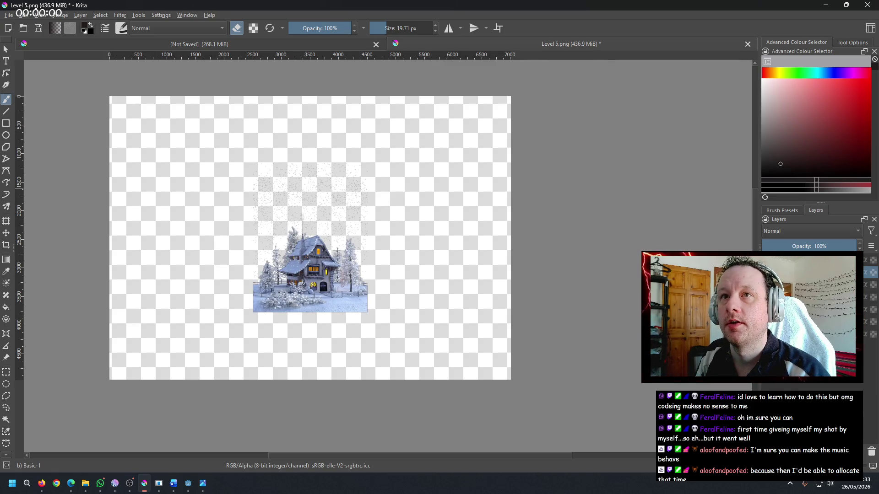
left_click(6, 221)
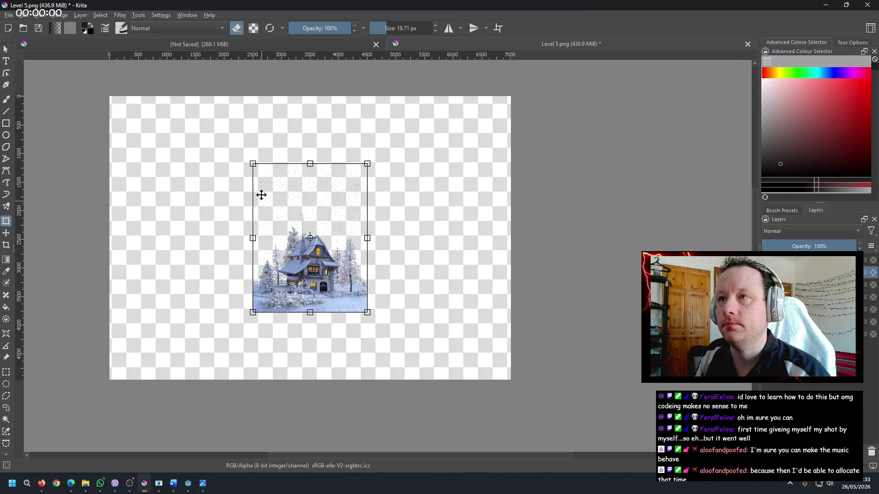
mouse_move(253, 164)
left_mouse_down()
mouse_move(240, 145)
mouse_move(100, 60)
left_mouse_up()
left_click_drag(367, 311, 504, 382)
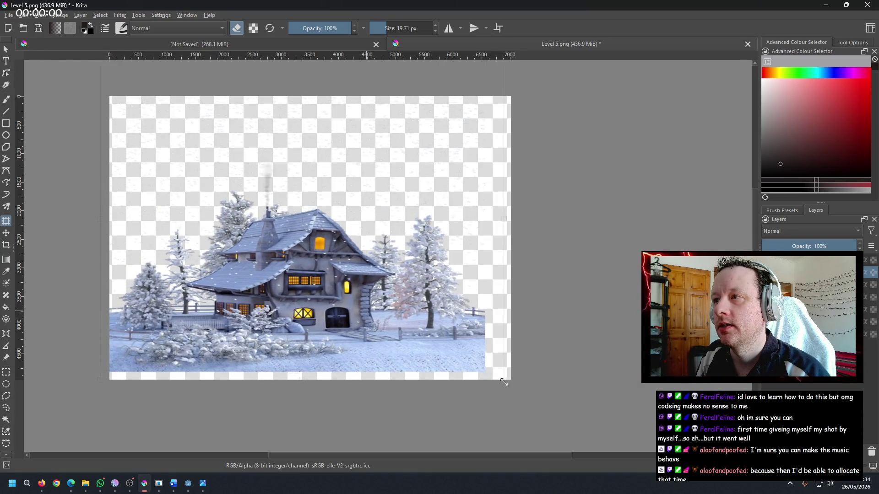
scroll(328, 304, "up", 2)
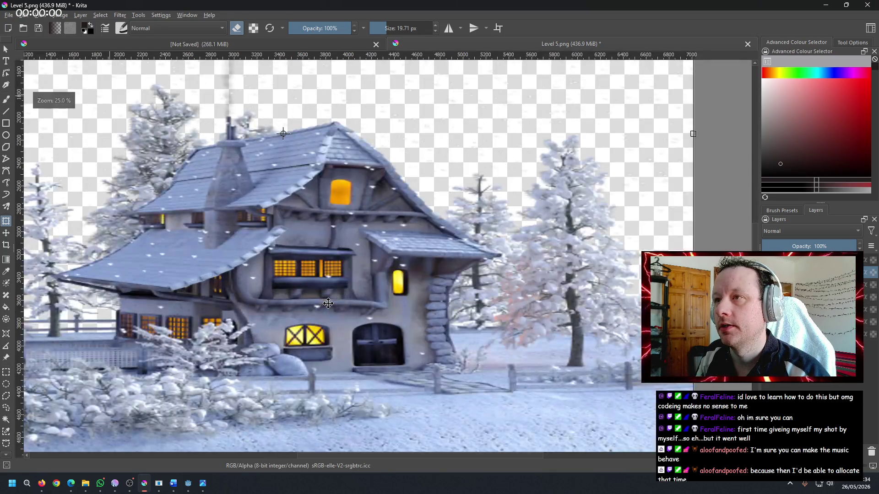
scroll(328, 304, "down", 2)
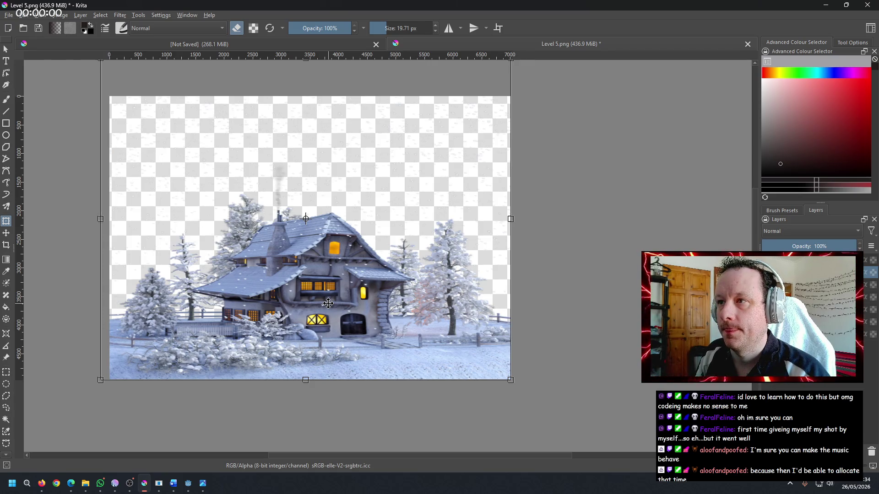
scroll(329, 304, "up", 4)
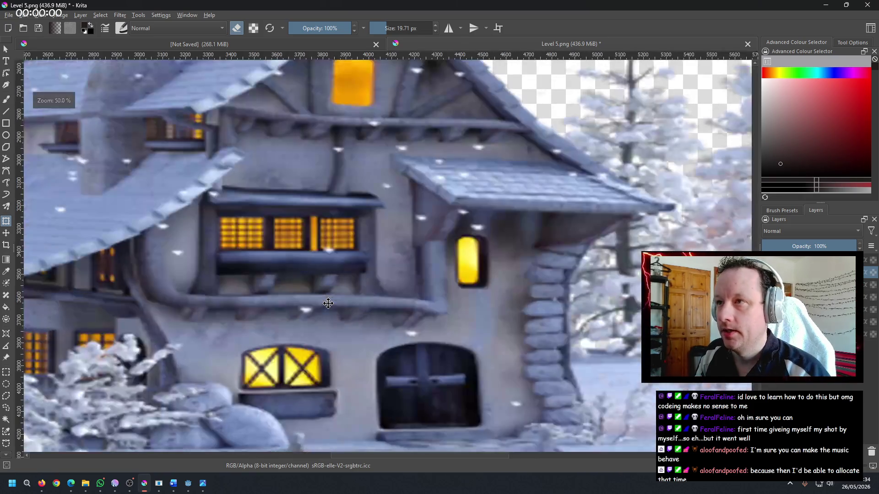
scroll(329, 304, "down", 3)
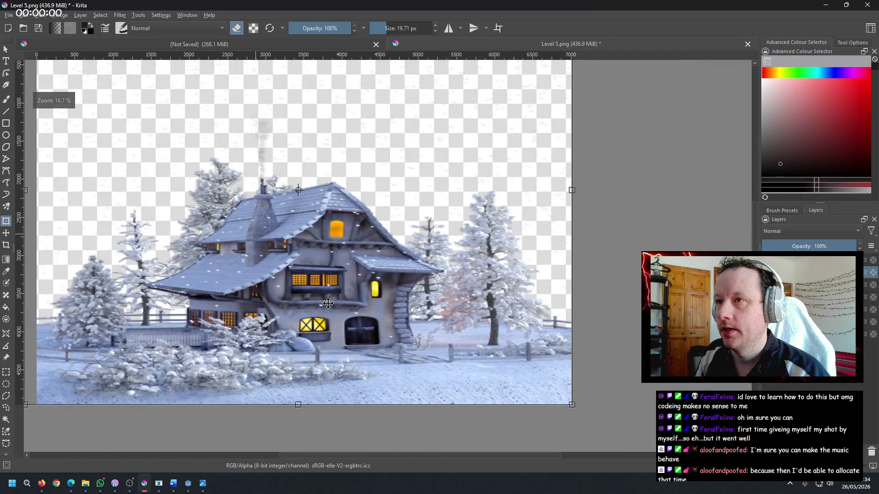
scroll(328, 304, "up", 1)
scroll(329, 304, "down", 3)
scroll(328, 303, "up", 1)
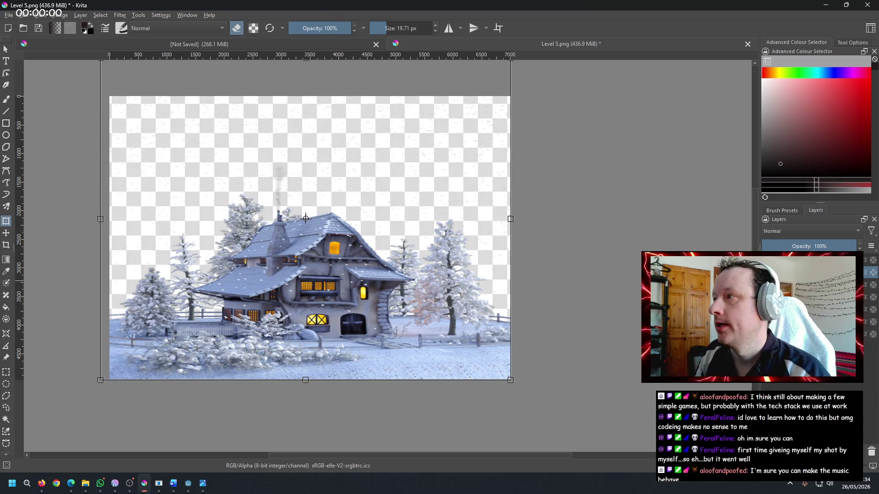
key("Return")
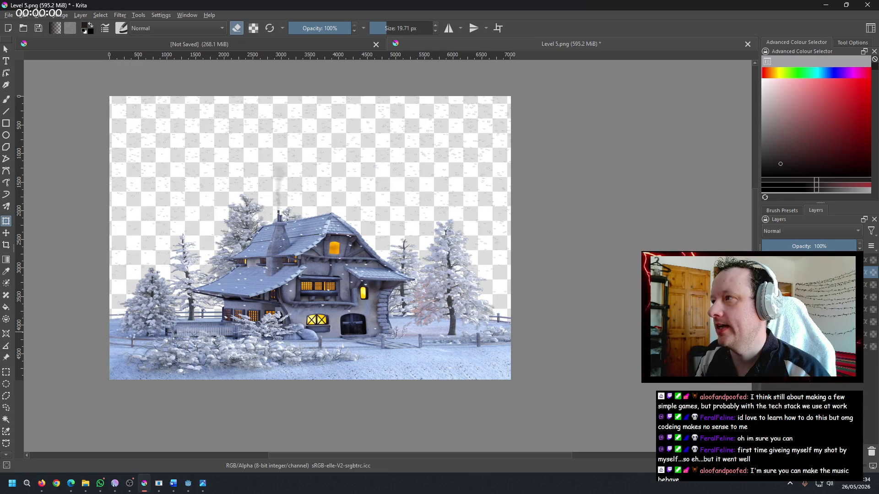
Pick dark red and flood-fill the transparent sky area with the Fill tool.
left_click(864, 157)
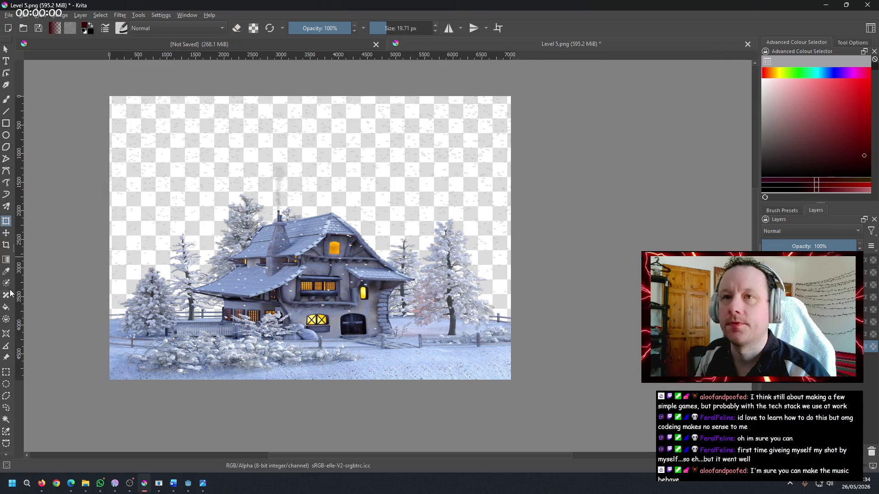
left_click(6, 309)
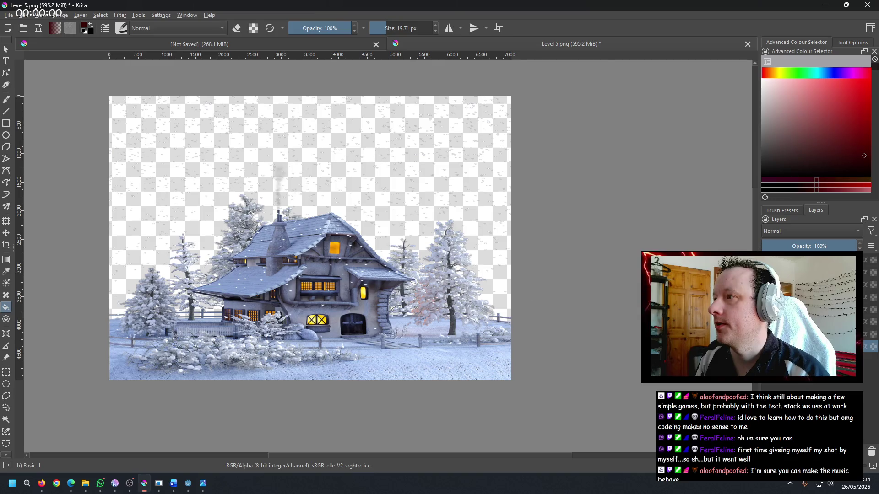
left_click(507, 297)
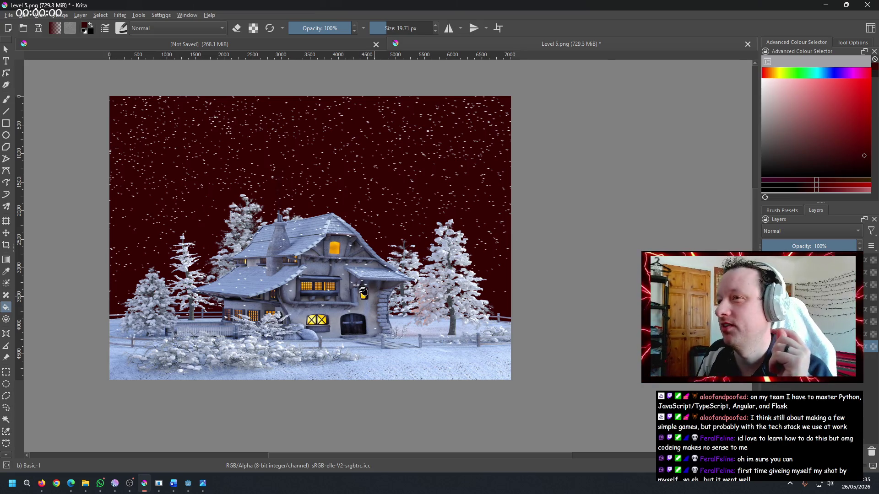
scroll(297, 300, "up", 5)
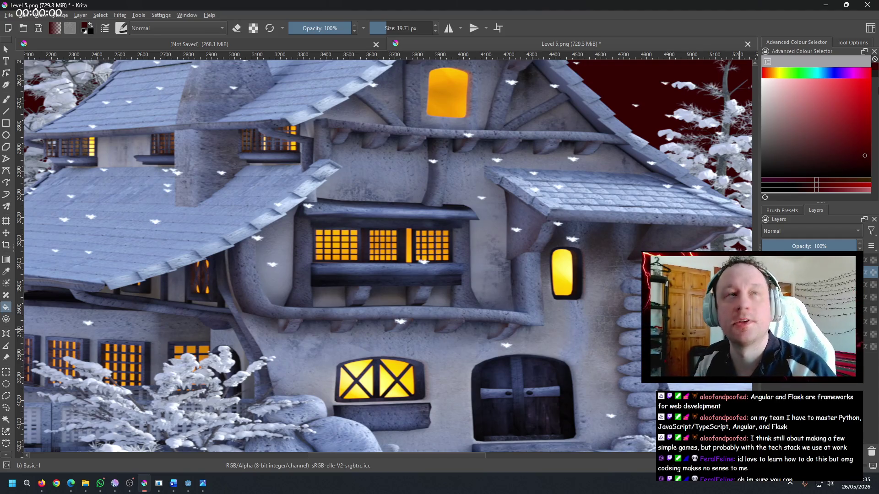
Select another layer, dismiss its options menu, and zoom out to show the whole picture.
scroll(403, 285, "up", 5)
scroll(403, 284, "down", 5)
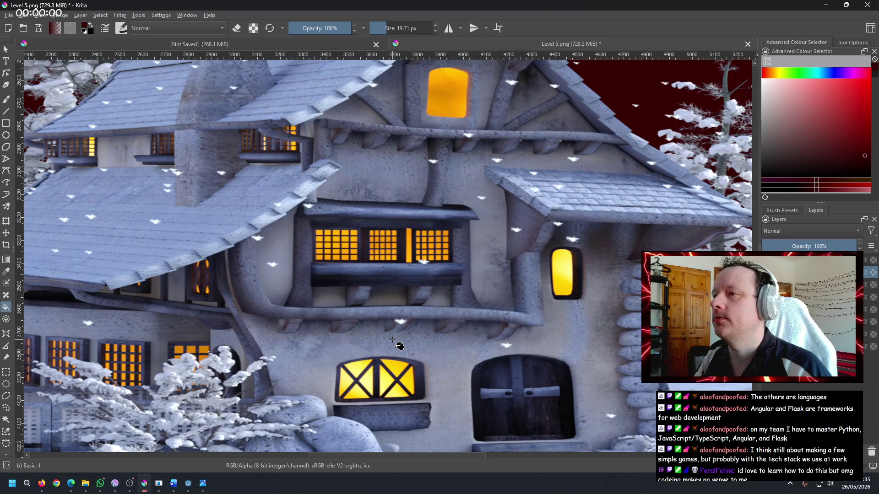
scroll(392, 340, "up", 5)
scroll(565, 320, "down", 2)
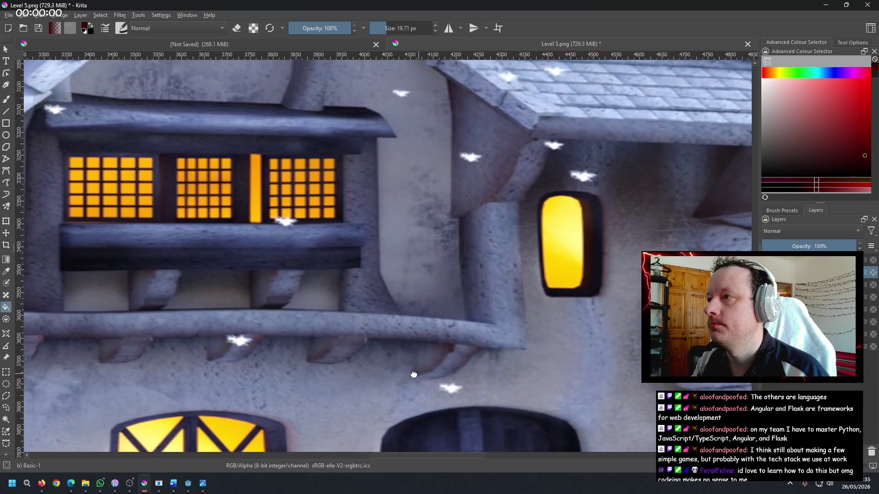
left_click_drag(417, 374, 409, 375)
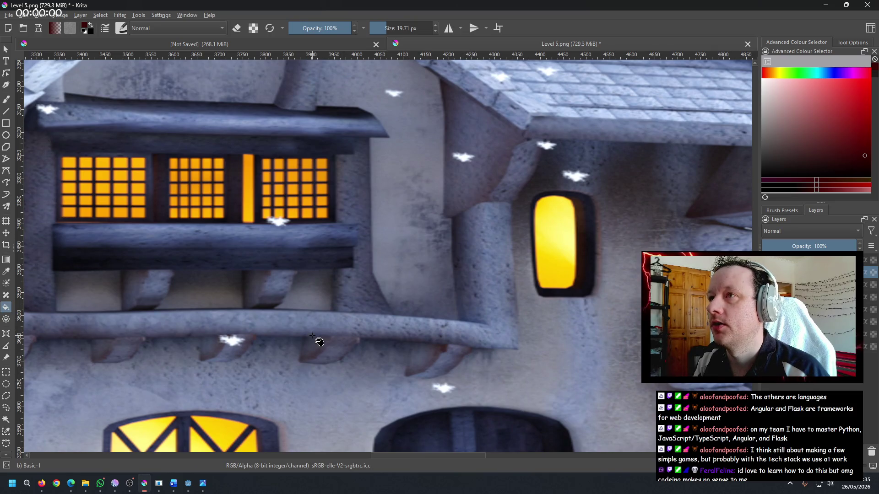
left_click(806, 297)
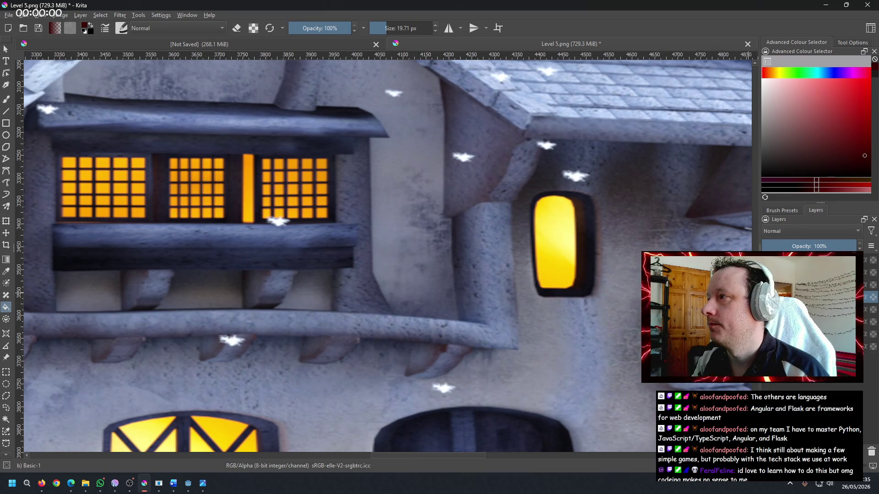
right_click(806, 298)
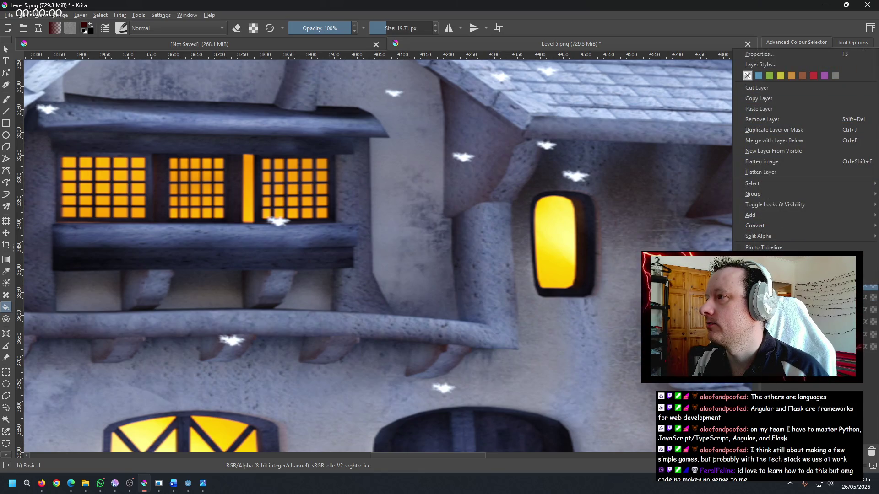
left_click(767, 78)
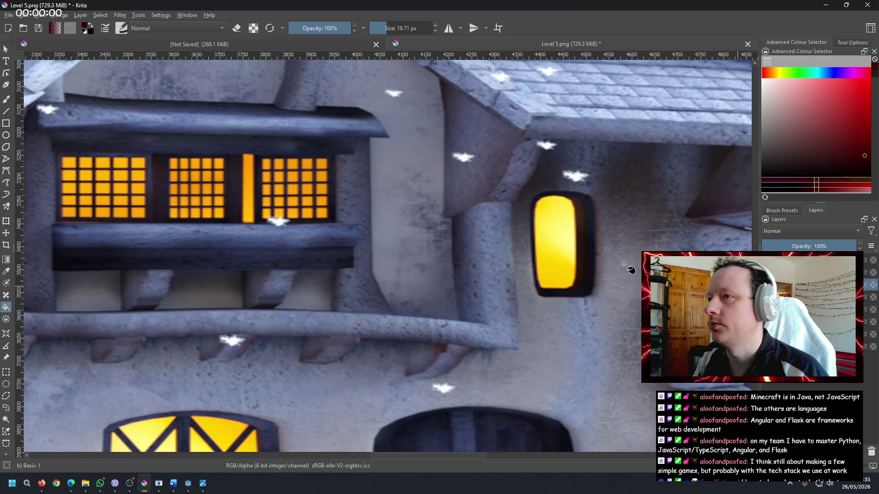
scroll(333, 282, "down", 5)
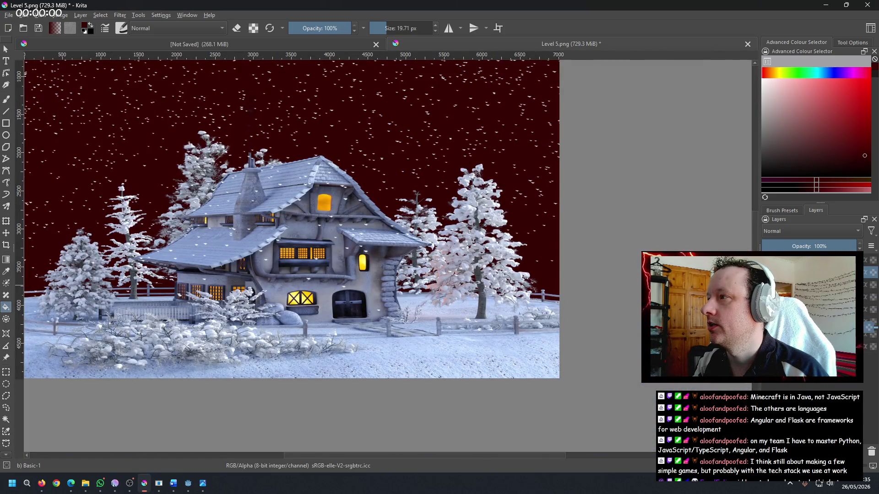
Make the rubber duck layer visible and start transforming it.
left_click(872, 272)
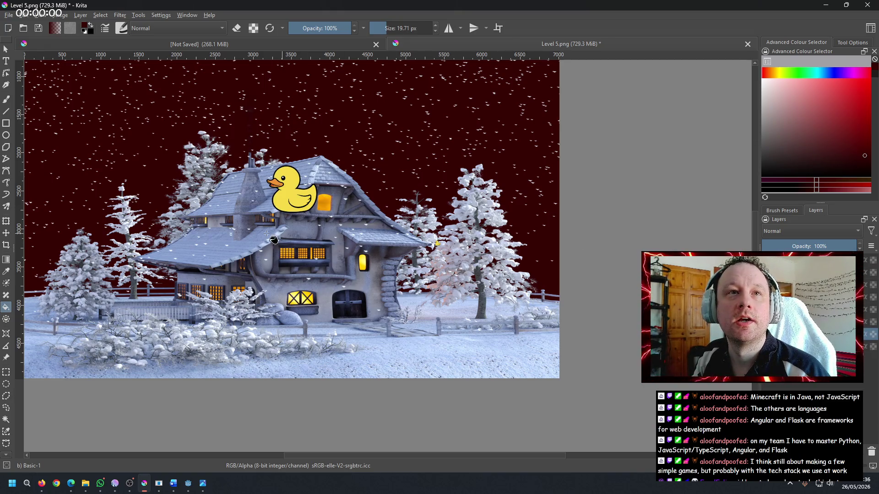
scroll(250, 236, "up", 1)
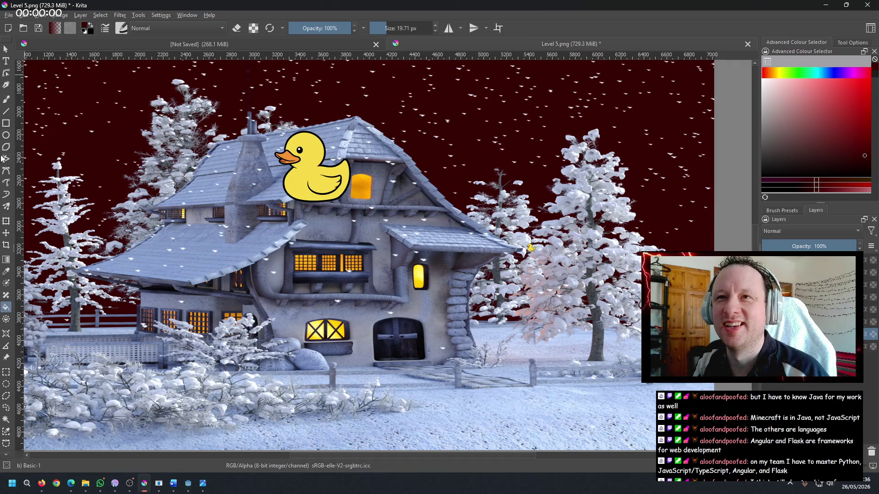
left_click(5, 220)
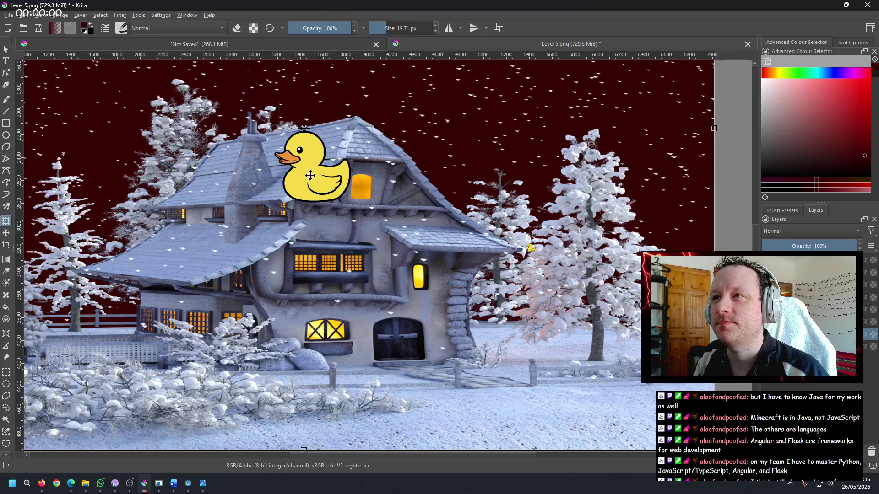
key("Escape")
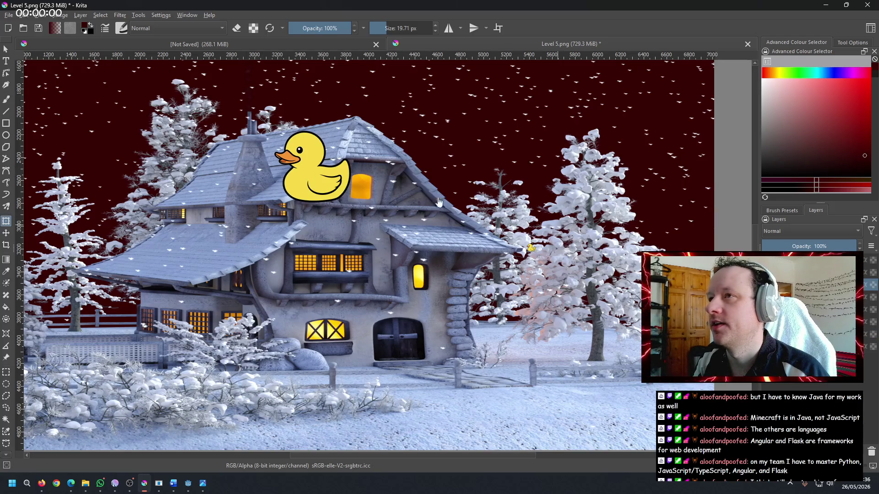
left_click(302, 172)
Shrink the duck onto the ledge above the balcony windows, and move the second duck near the door.
left_click_drag(273, 130, 333, 191)
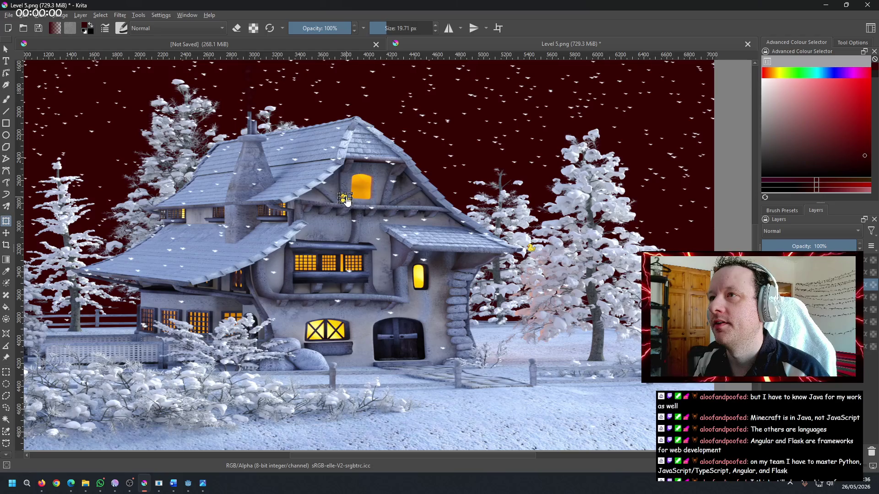
scroll(346, 196, "up", 4)
mouse_move(347, 201)
left_mouse_down()
mouse_move(455, 430)
mouse_move(430, 372)
left_mouse_up()
scroll(431, 371, "down", 1)
mouse_move(500, 385)
left_mouse_down()
mouse_move(333, 238)
mouse_move(347, 185)
left_mouse_up()
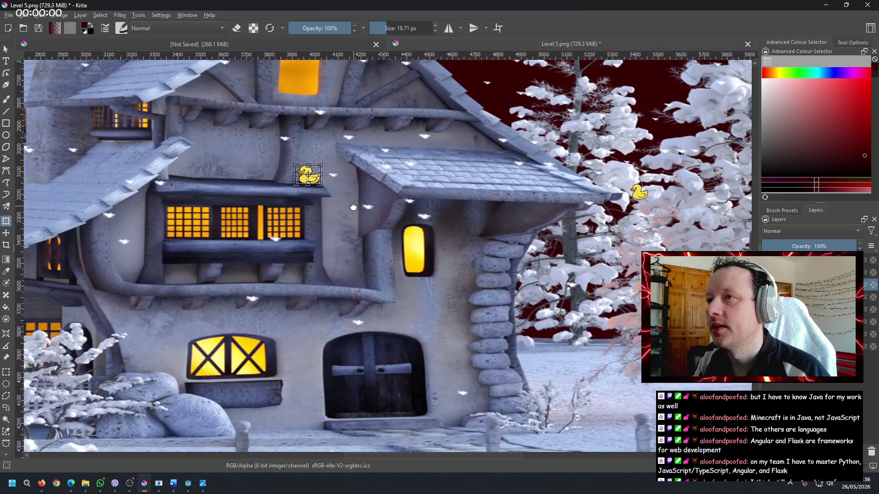
key("Return")
left_click(646, 196)
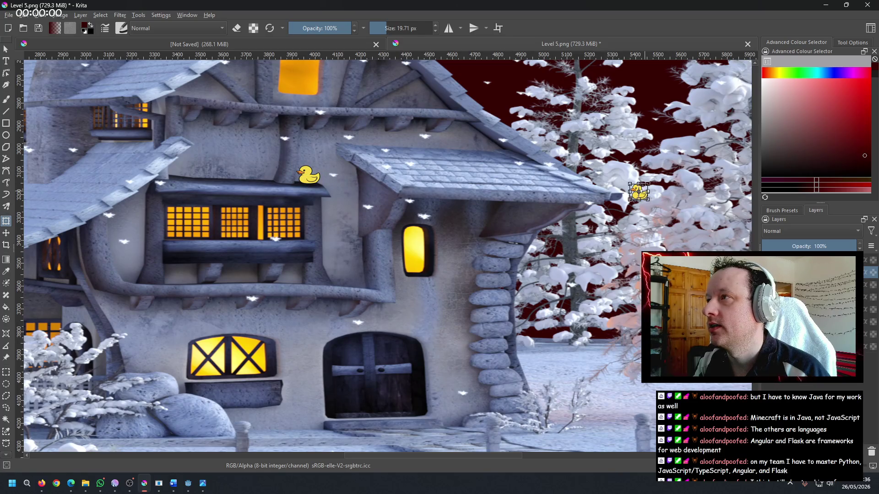
mouse_move(643, 193)
left_mouse_down()
mouse_move(384, 406)
mouse_move(187, 416)
mouse_move(112, 386)
mouse_move(78, 430)
mouse_move(174, 432)
left_mouse_up()
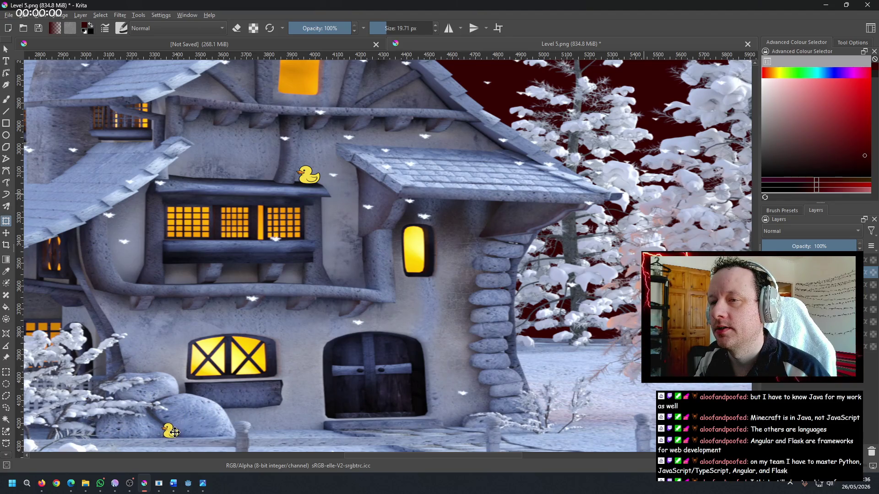
Centre the duck in view and duplicate its layer.
scroll(202, 454, "up", 5)
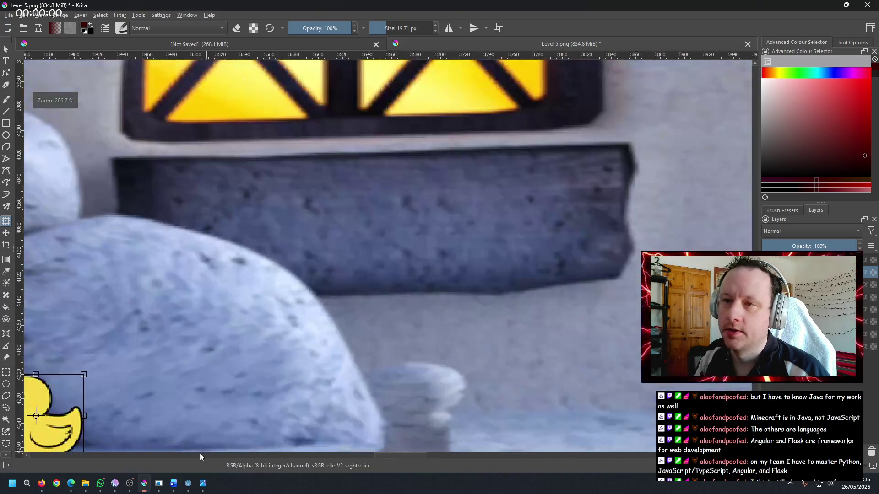
left_click_drag(186, 334, 513, 180)
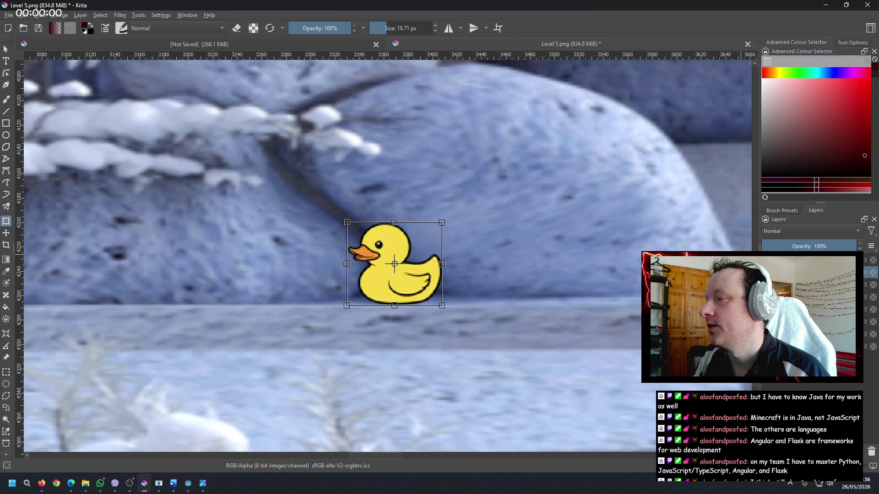
right_click(815, 273)
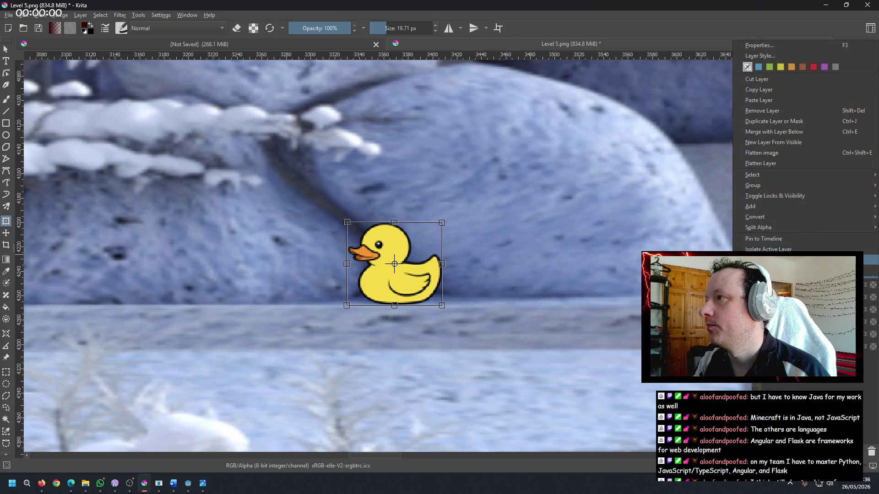
left_click(760, 121)
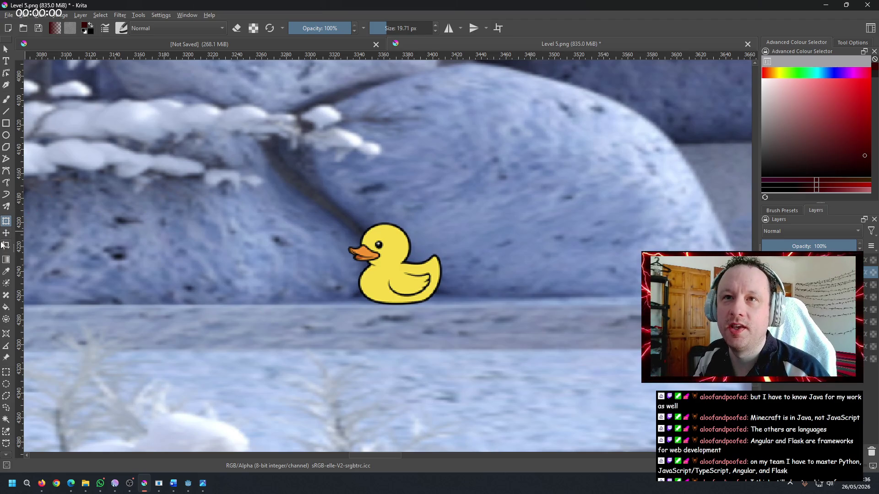
Set the layer to 29% opacity and erase the duck's rear along the rock edge.
left_click(6, 99)
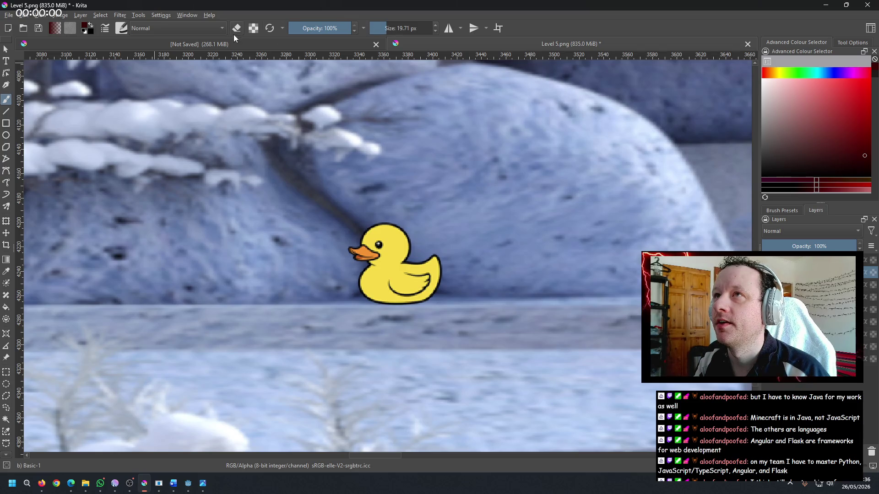
left_click(387, 238)
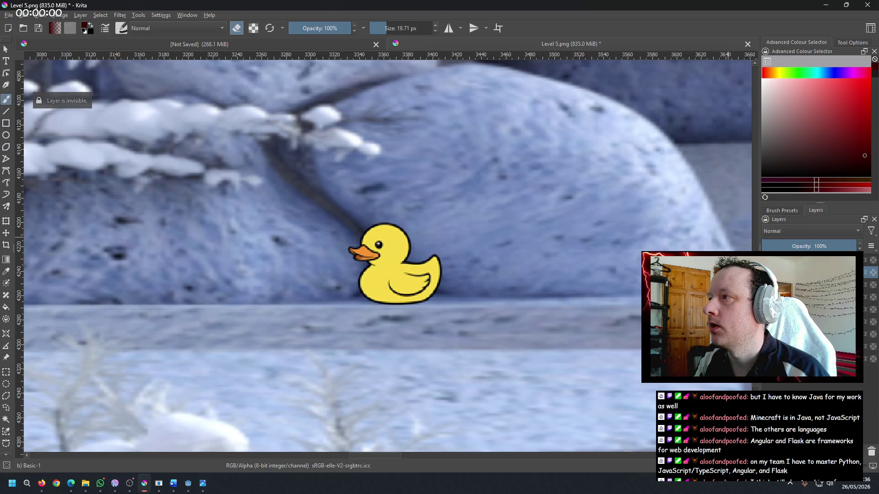
left_click(379, 229)
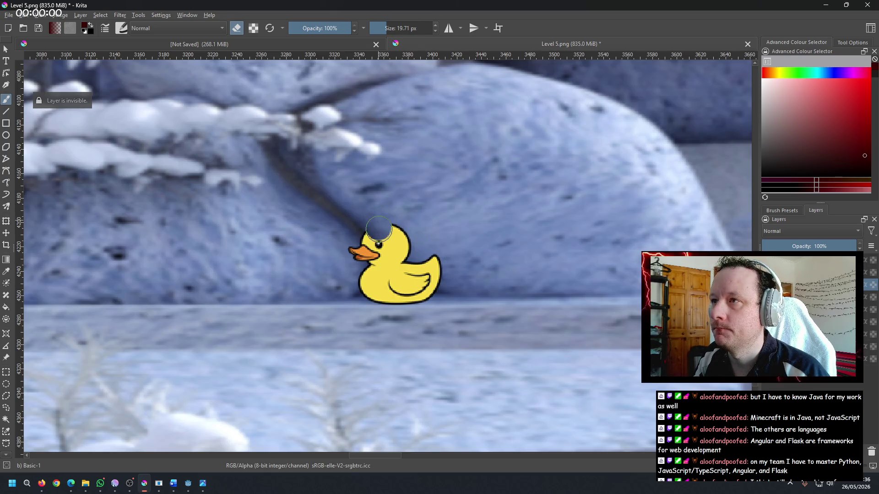
left_click(790, 247)
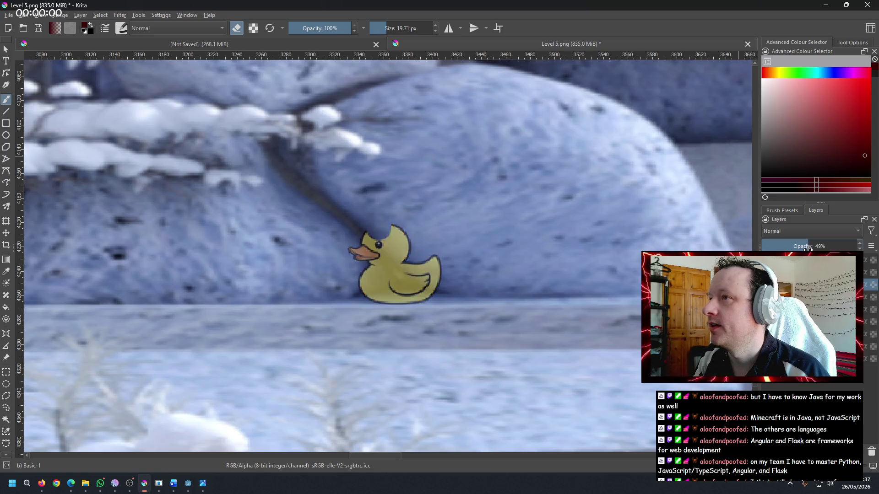
left_click_drag(789, 249, 784, 248)
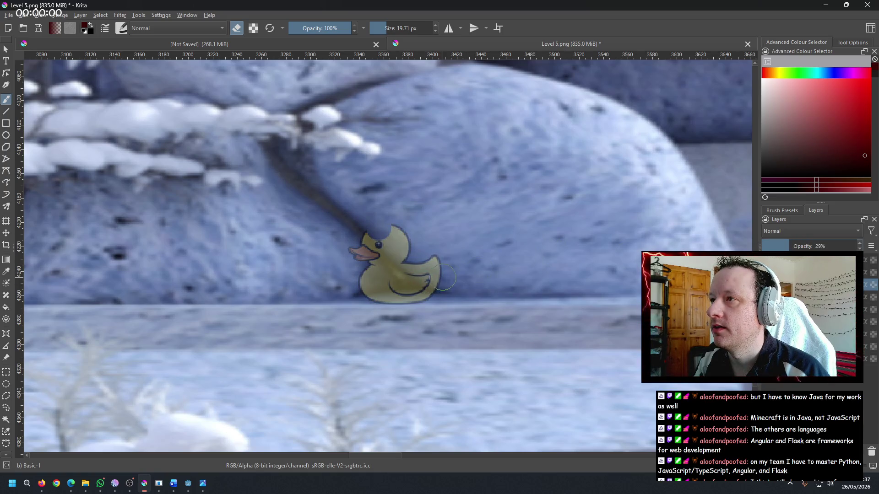
mouse_move(441, 277)
left_mouse_down()
mouse_move(415, 278)
mouse_move(382, 231)
left_mouse_up()
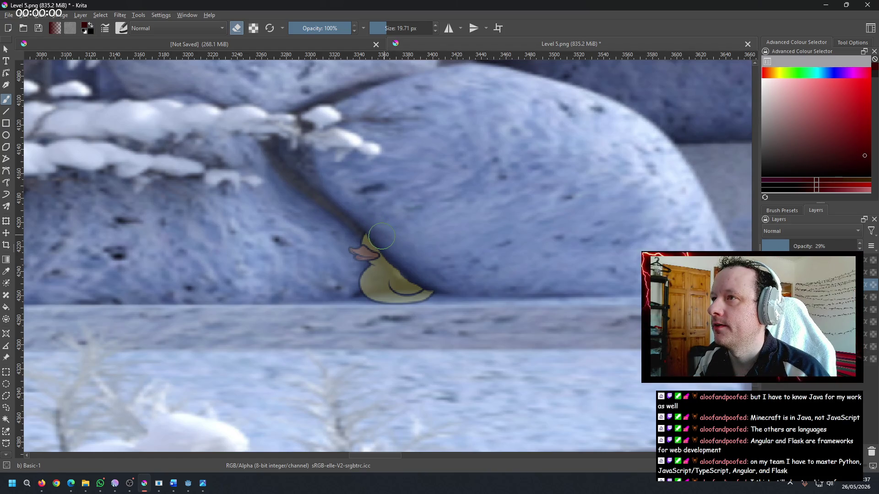
scroll(470, 217, "down", 8)
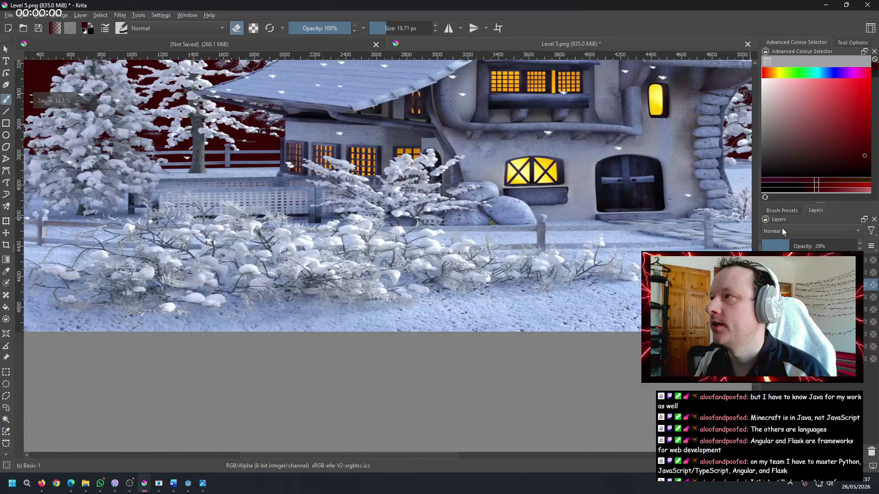
Pan and zoom over the house scene, inspecting both ducks, the left tree and the fence.
left_click_drag(569, 217, 356, 336)
left_click_drag(405, 311, 382, 353)
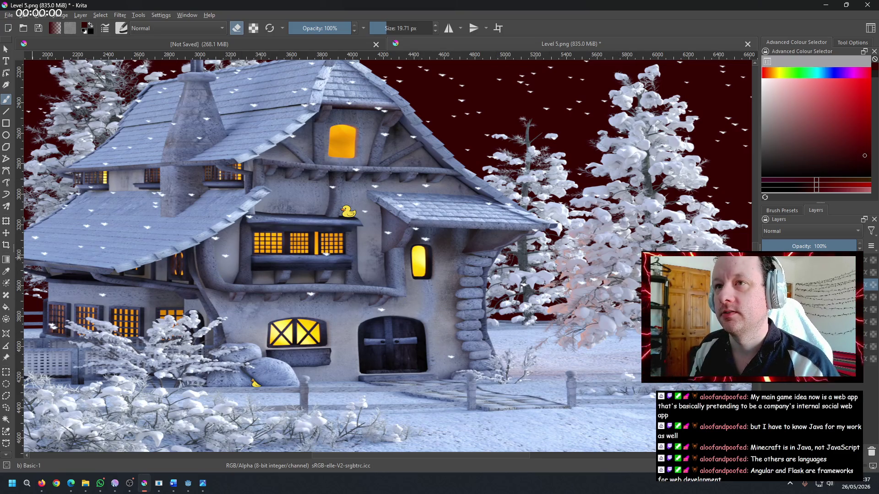
mouse_move(140, 300)
left_mouse_down()
mouse_move(349, 245)
mouse_move(241, 255)
left_mouse_up()
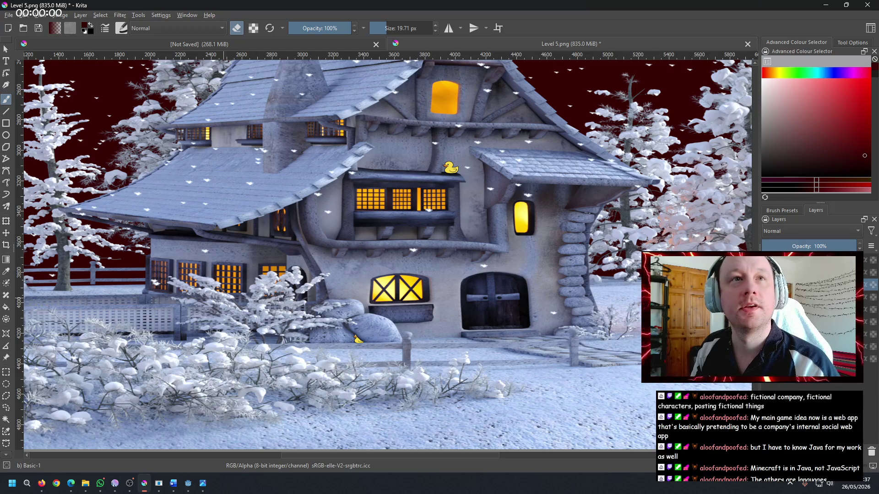
left_click_drag(376, 300, 585, 256)
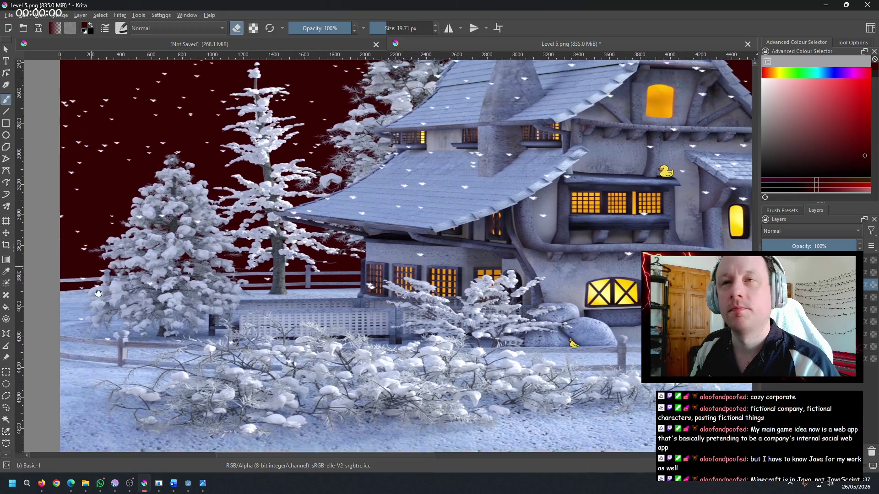
scroll(87, 307, "up", 2)
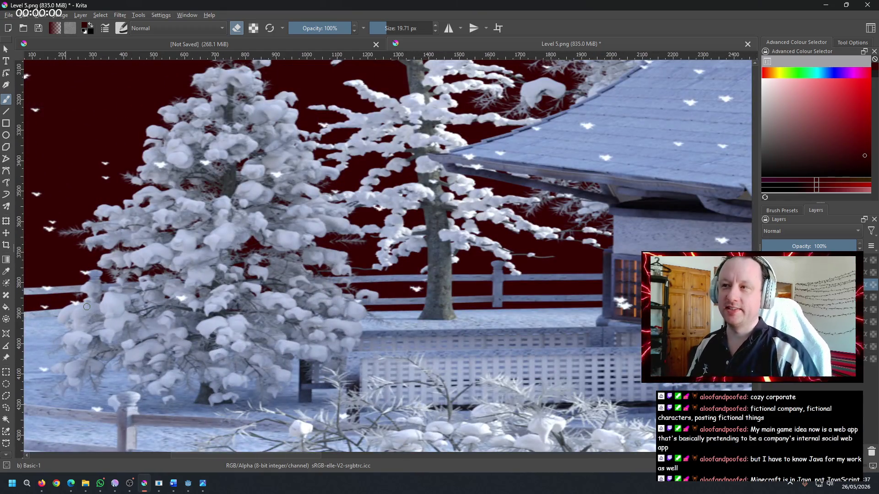
scroll(300, 290, "up", 3)
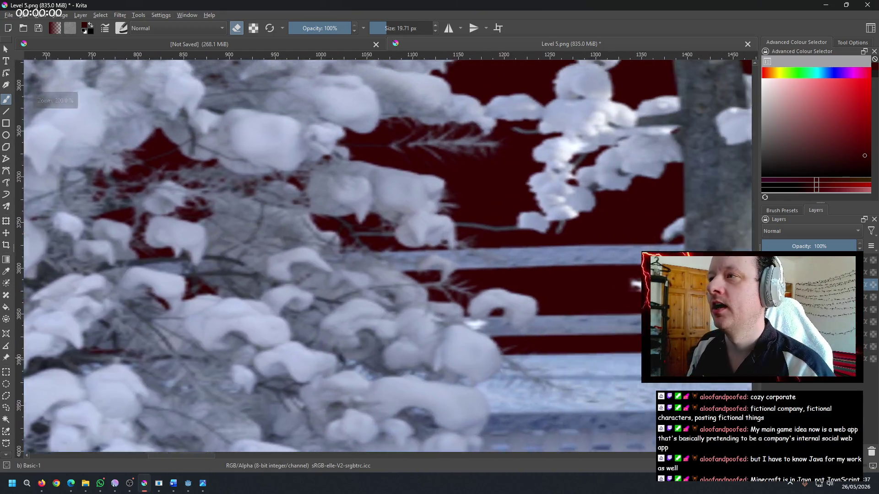
mouse_move(380, 366)
left_mouse_down()
mouse_move(254, 358)
mouse_move(8, 287)
left_mouse_up()
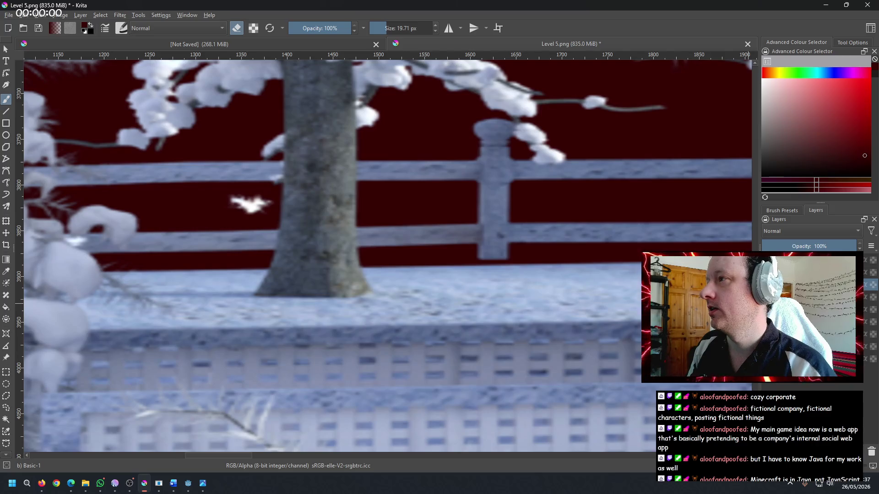
scroll(525, 291, "down", 8)
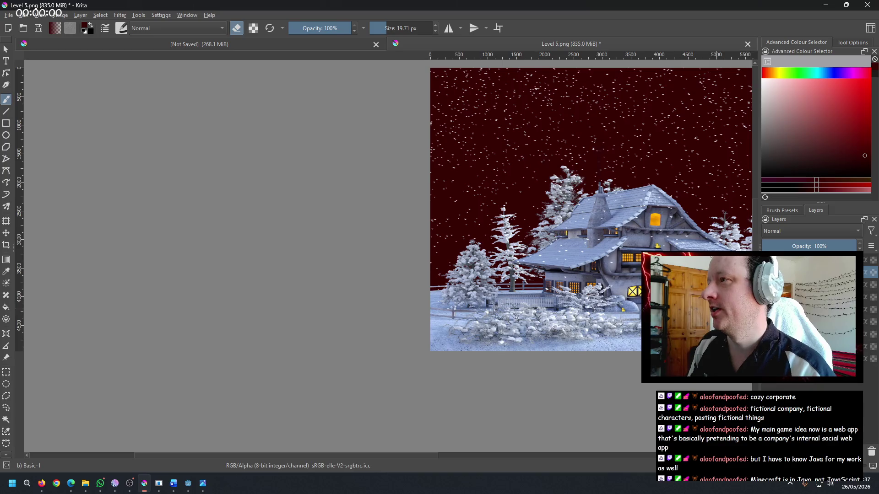
scroll(312, 306, "up", 5)
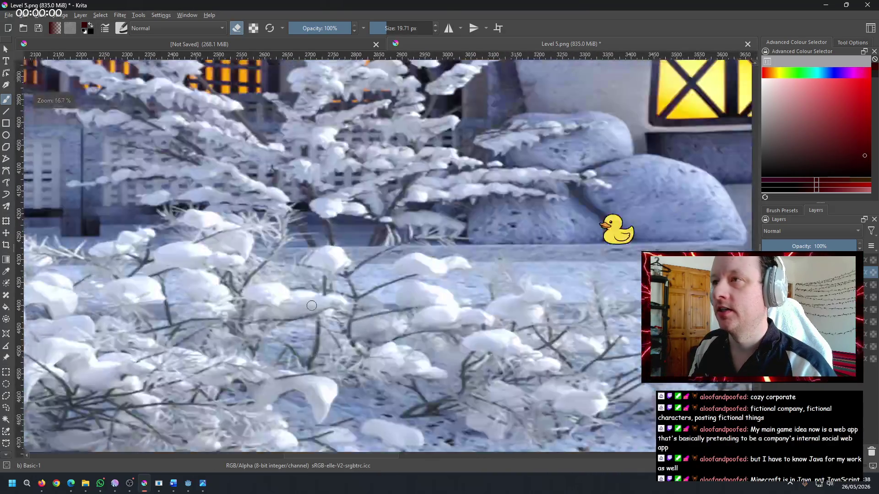
scroll(312, 306, "down", 2)
left_click_drag(303, 228, 420, 276)
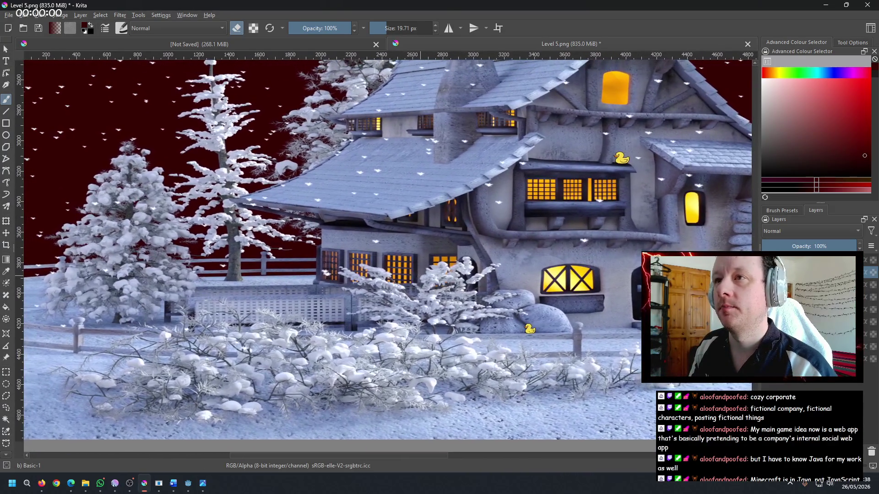
left_click(4, 222)
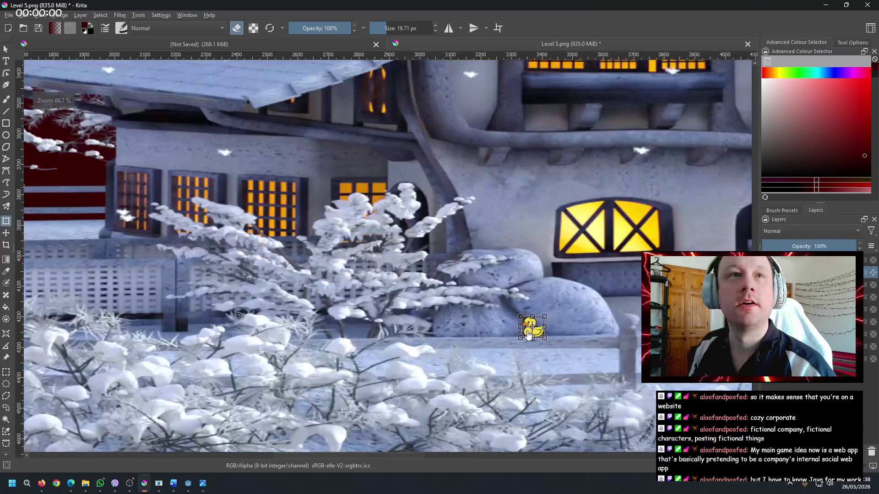
Move the lower duck against the tree trunk by the fence and make its layer mostly transparent.
scroll(529, 330, "up", 2)
mouse_move(375, 263)
left_mouse_down()
mouse_move(401, 305)
mouse_move(277, 186)
mouse_move(323, 215)
left_mouse_up()
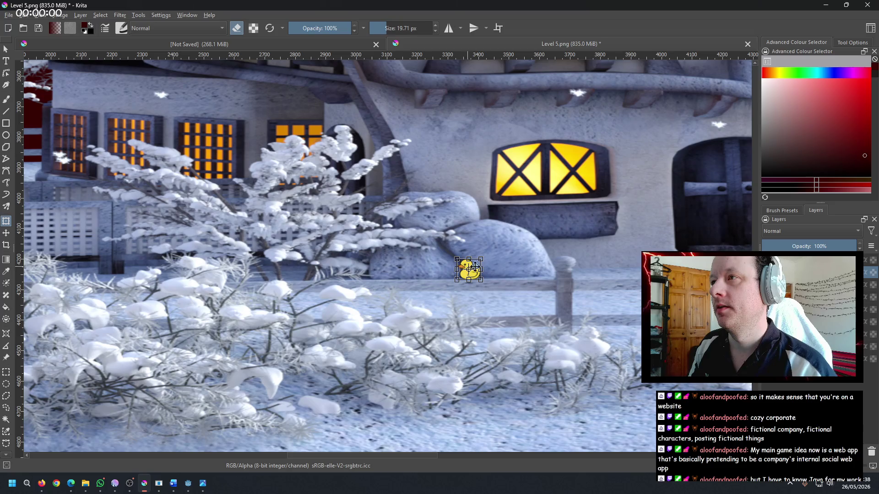
mouse_move(474, 265)
left_mouse_down()
mouse_move(89, 204)
mouse_move(40, 160)
left_mouse_up()
mouse_move(125, 247)
left_mouse_down()
mouse_move(166, 276)
mouse_move(467, 276)
left_mouse_up()
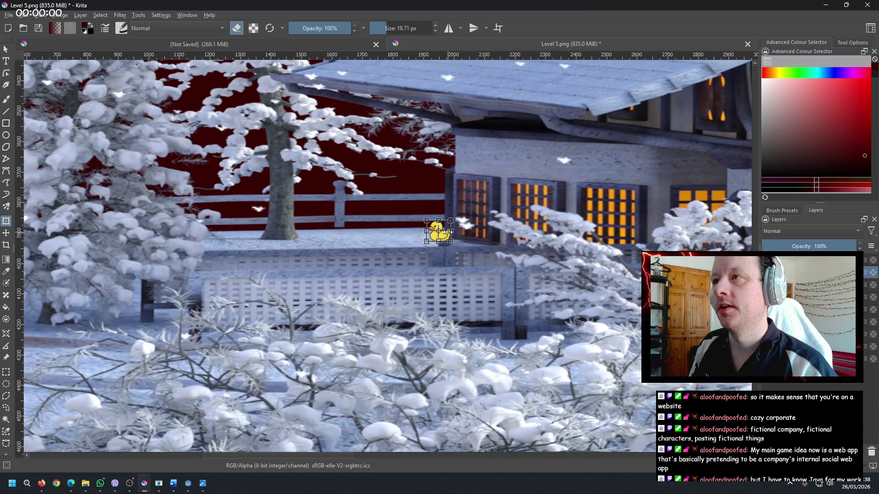
mouse_move(447, 237)
left_mouse_down()
mouse_move(265, 237)
mouse_move(273, 238)
mouse_move(275, 125)
mouse_move(296, 207)
mouse_move(271, 203)
mouse_move(294, 233)
left_mouse_up()
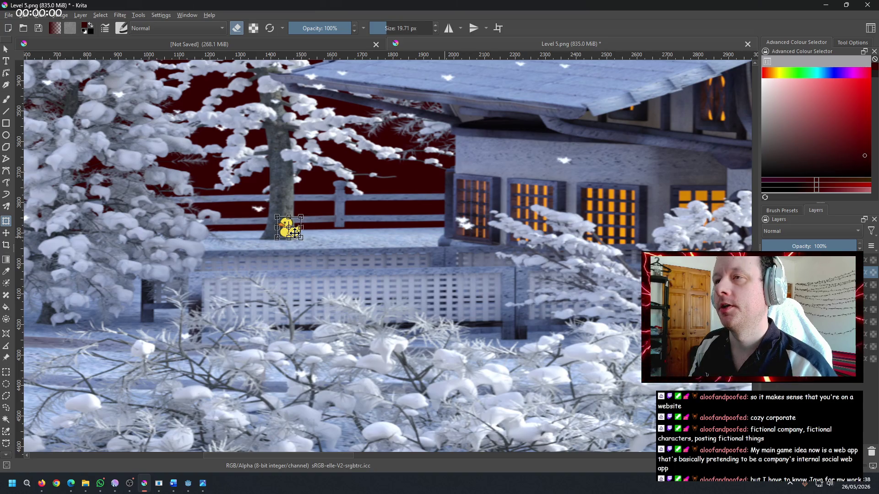
scroll(295, 233, "up", 6, "ctrl")
scroll(294, 233, "up", 2, "ctrl")
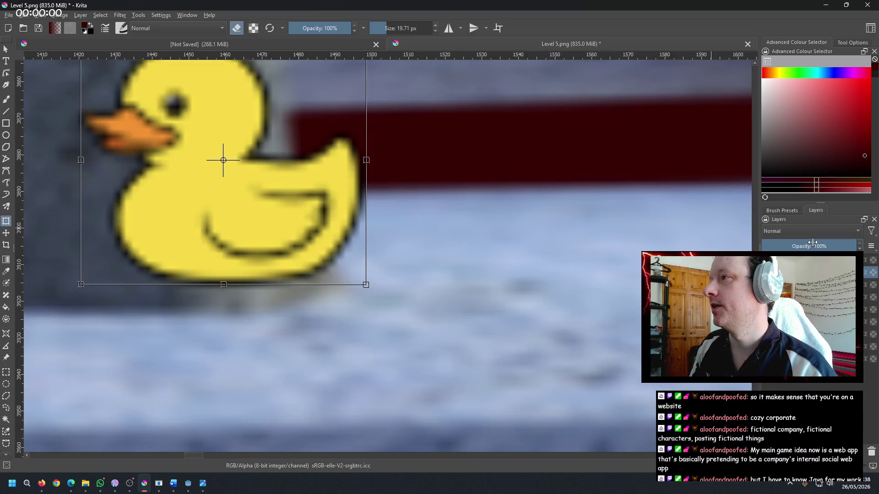
left_click_drag(812, 243, 785, 243)
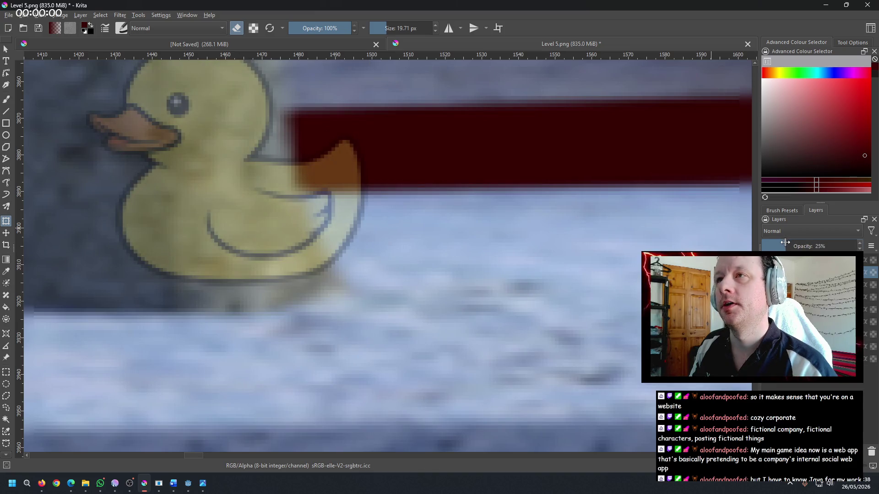
left_click_drag(394, 233, 504, 306)
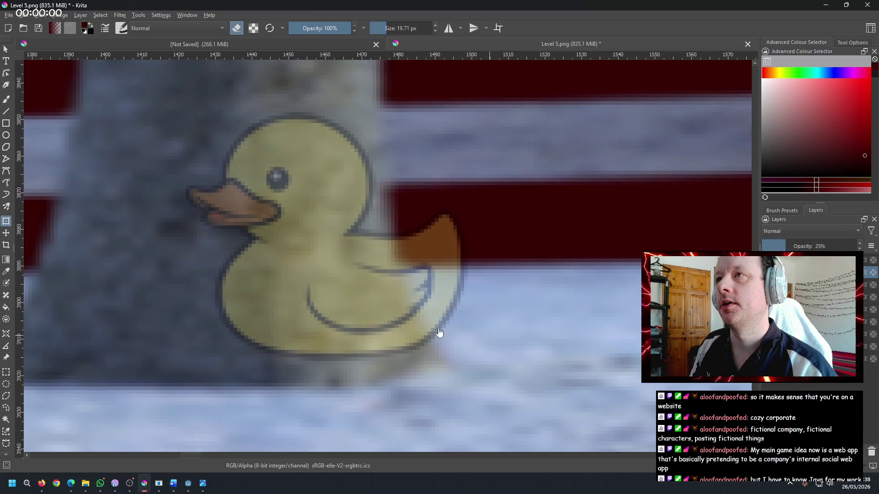
left_click_drag(344, 306, 379, 299)
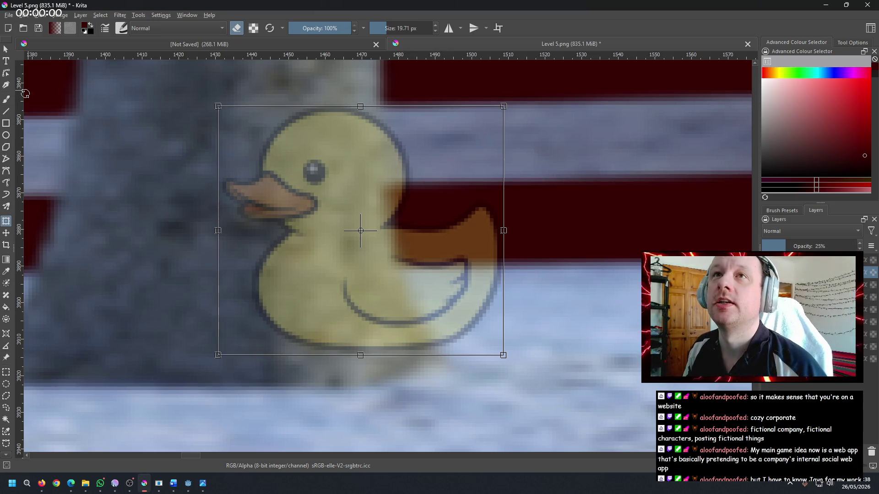
Erase the part of the duck behind the trunk and restore the layer to 100% opacity.
left_click(6, 101)
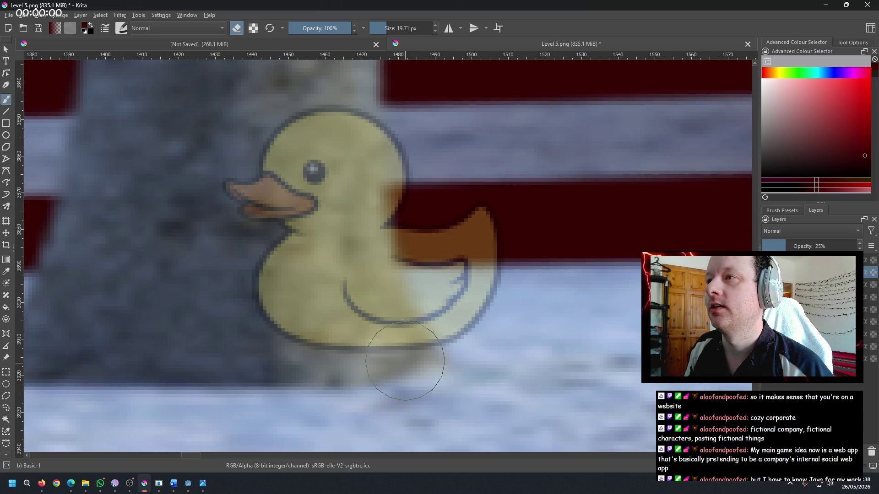
mouse_move(386, 342)
left_mouse_down()
mouse_move(357, 298)
mouse_move(345, 156)
mouse_move(316, 122)
mouse_move(236, 183)
mouse_move(302, 326)
left_mouse_up()
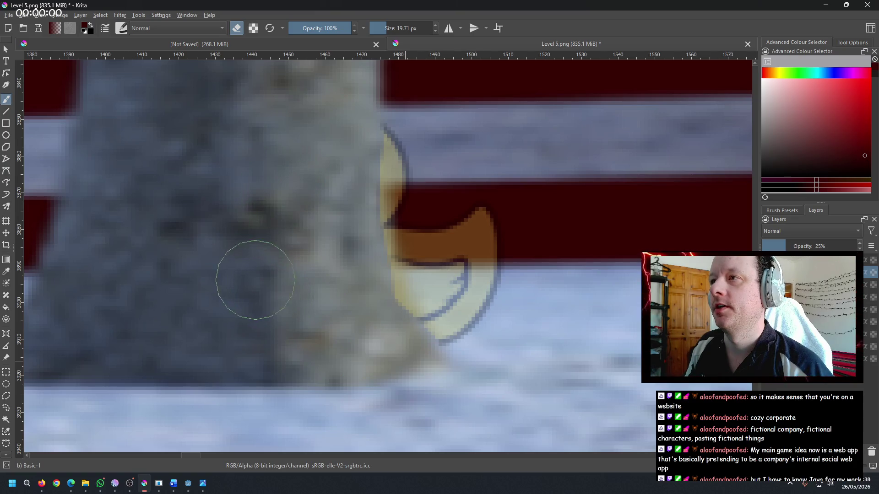
scroll(261, 211, "down", 8)
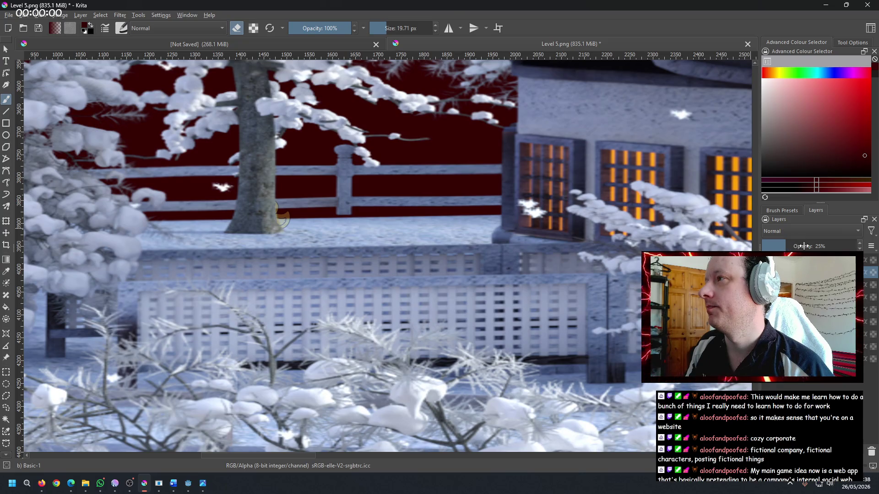
left_click_drag(804, 247, 875, 236)
scroll(382, 270, "down", 10)
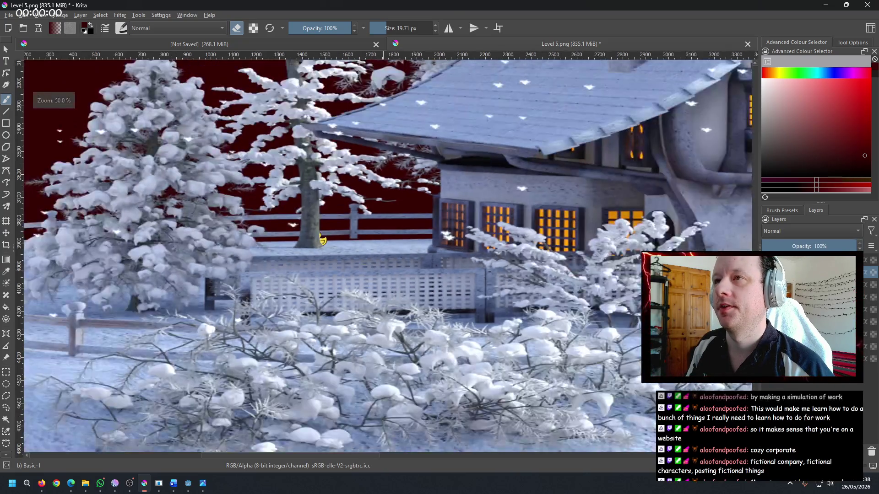
Zoom out, select the top 49%-opacity layer with the roof duck, and zoom in on the roof.
left_click_drag(412, 367, 277, 355)
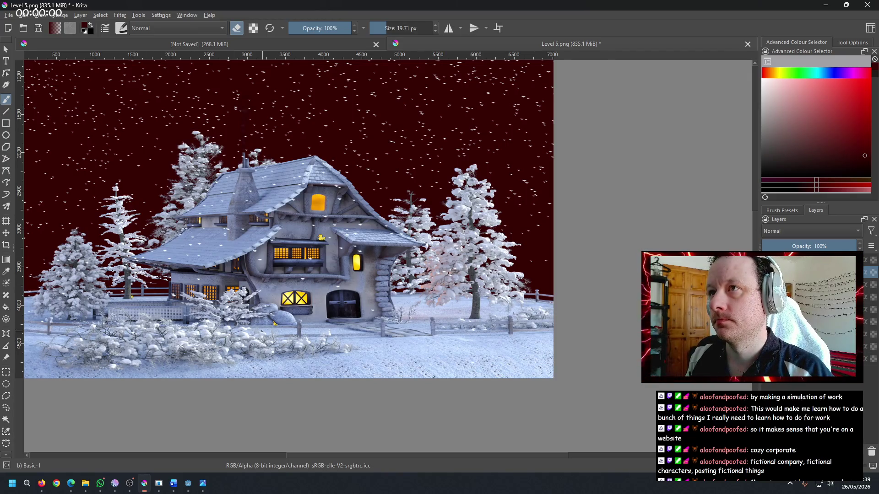
scroll(343, 211, "up", 5)
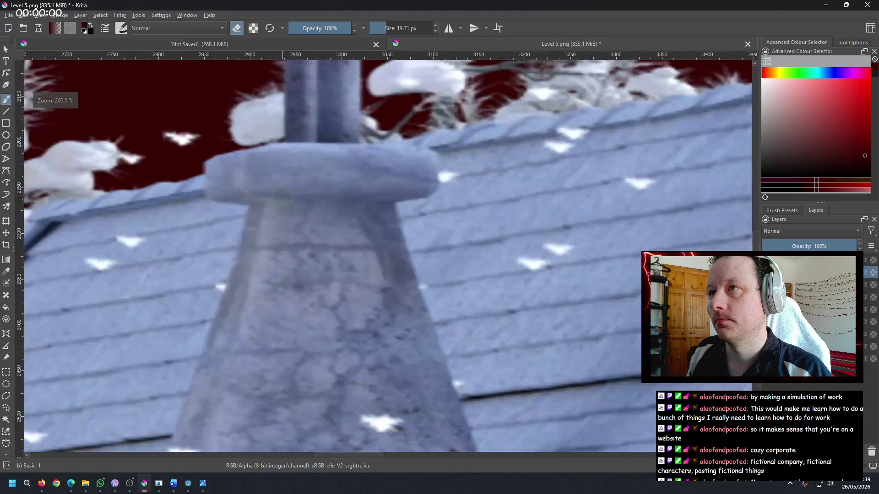
scroll(344, 210, "down", 10)
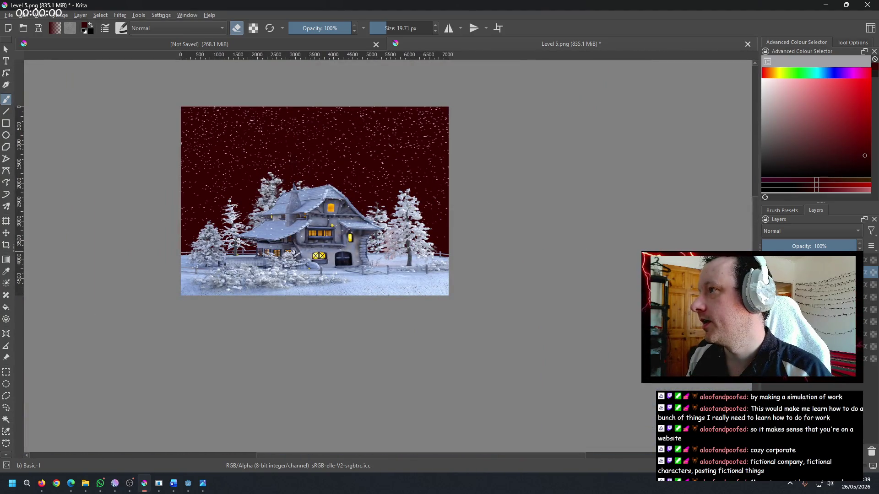
left_click(872, 297)
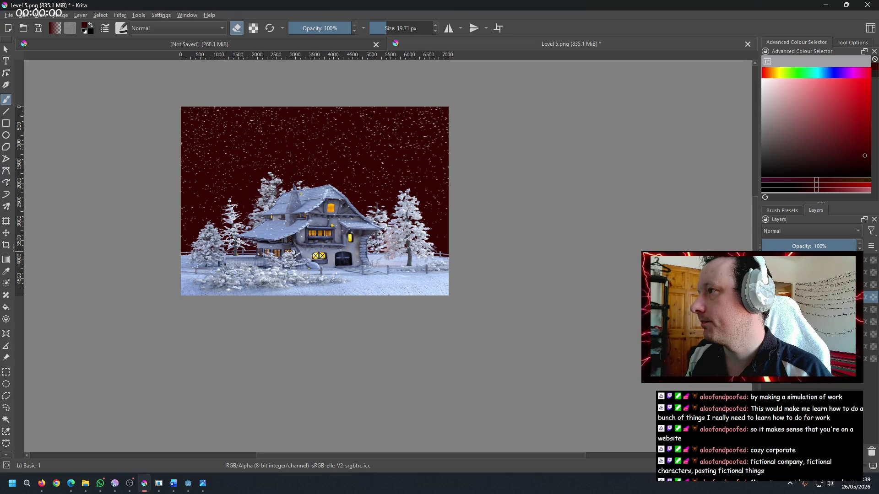
left_click(872, 260)
scroll(200, 197, "up", 3)
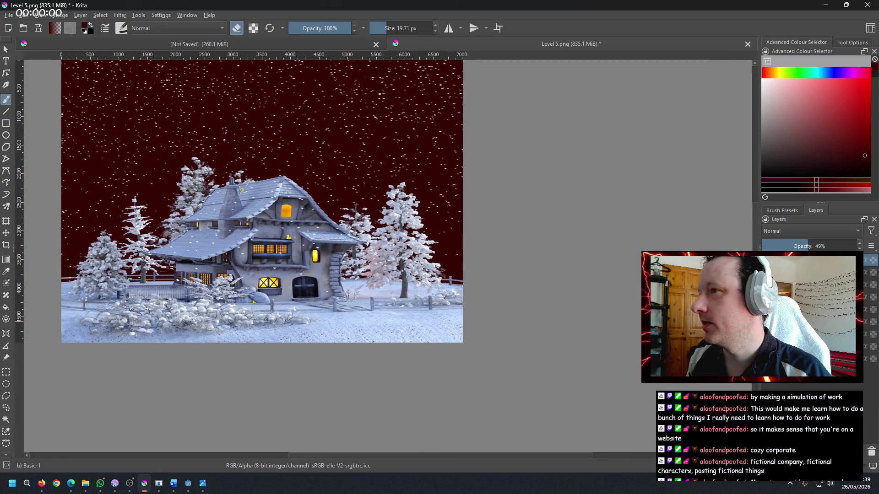
scroll(335, 228, "up", 1)
scroll(308, 264, "up", 7)
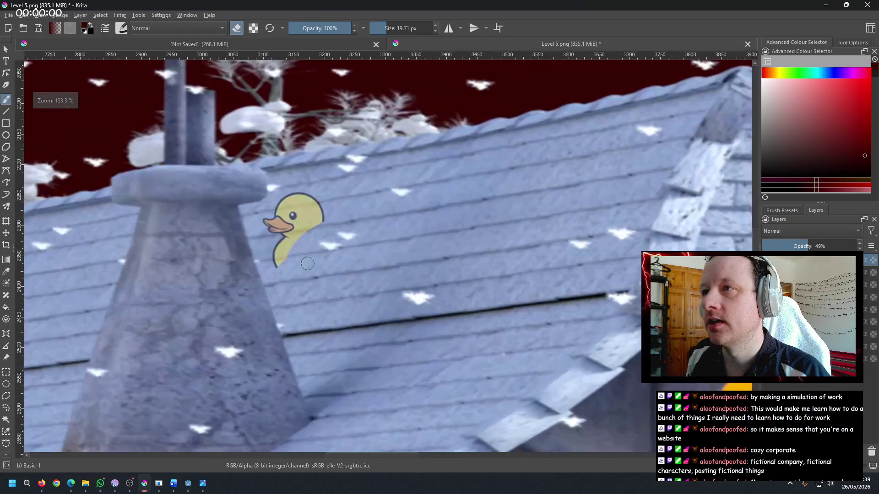
left_click_drag(308, 264, 349, 293)
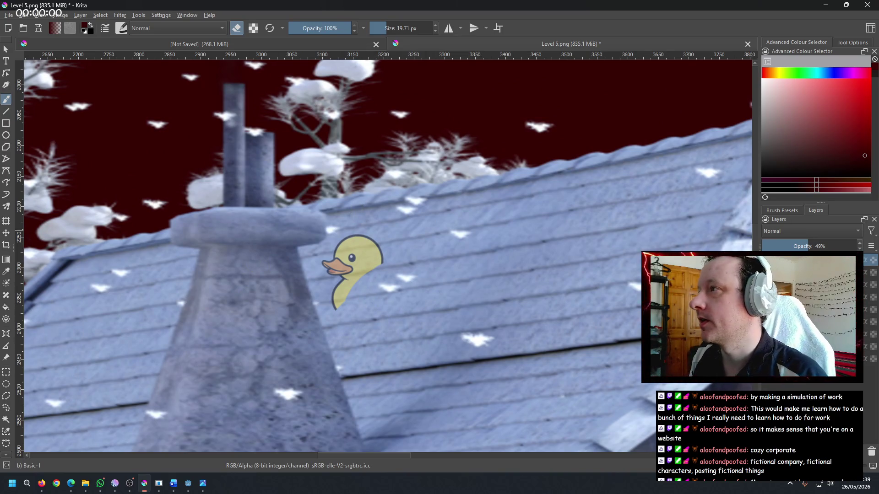
Drag the roof duck from the chimney to the ridge and erase its body below the ridge line.
mouse_move(358, 293)
left_mouse_down()
mouse_move(299, 157)
mouse_move(241, 134)
mouse_move(256, 146)
mouse_move(242, 132)
mouse_move(262, 154)
mouse_move(494, 194)
mouse_move(504, 189)
left_mouse_up()
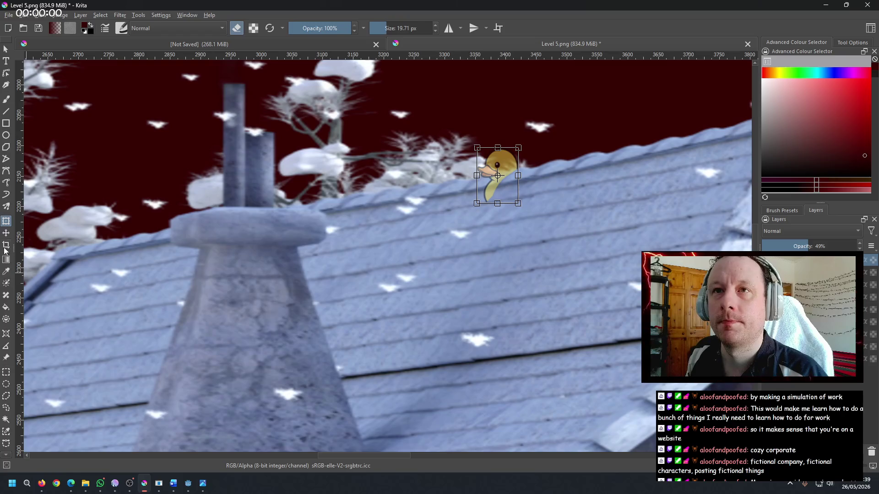
left_click(9, 100)
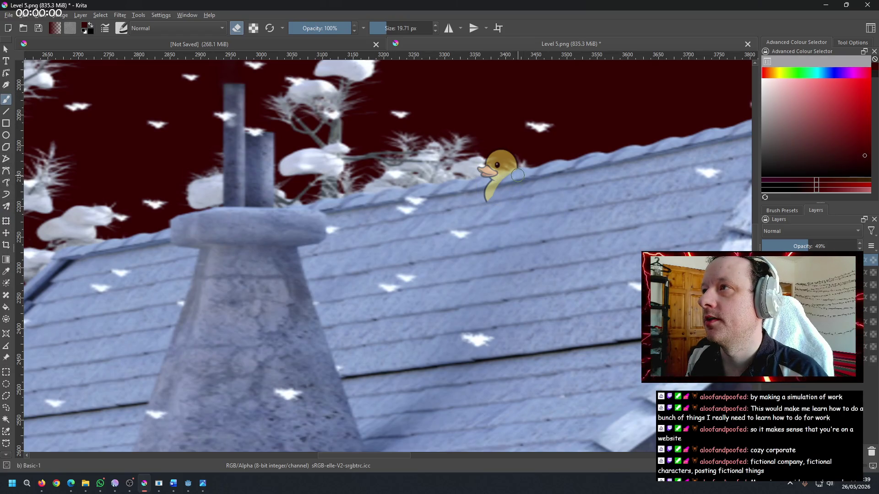
mouse_move(511, 178)
left_mouse_down()
mouse_move(489, 182)
mouse_move(488, 205)
left_mouse_up()
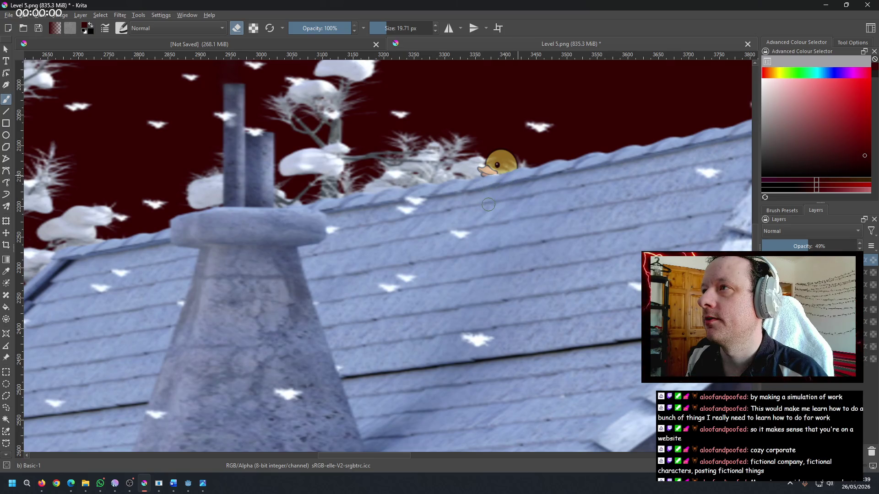
scroll(492, 188, "down", 5)
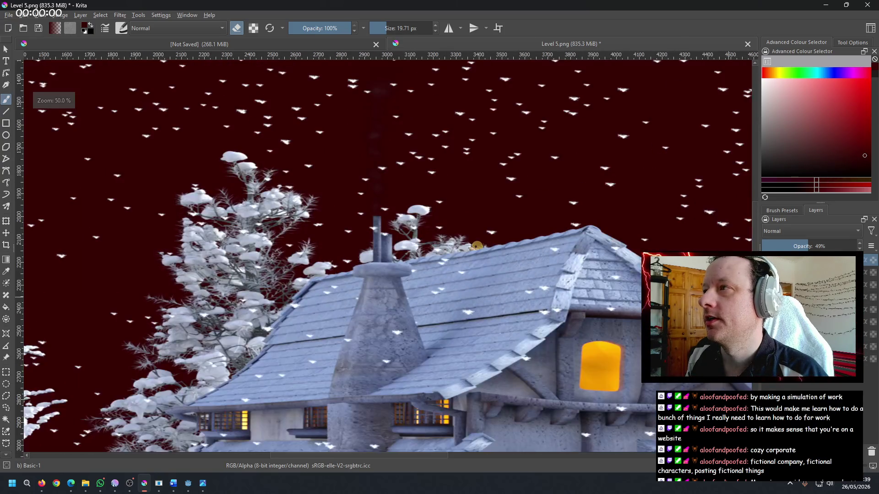
Zoom out to the whole image and duplicate the duck layer.
left_click_drag(818, 246, 872, 242)
scroll(488, 321, "down", 4)
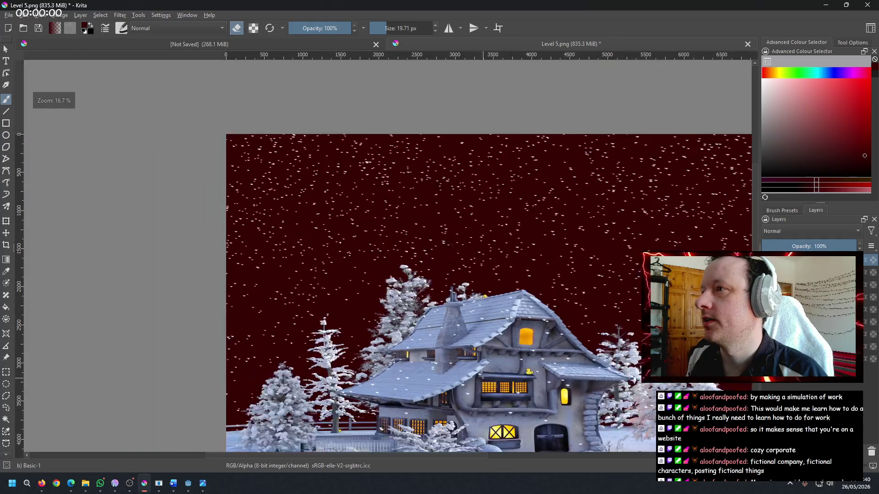
left_click_drag(538, 309, 358, 237)
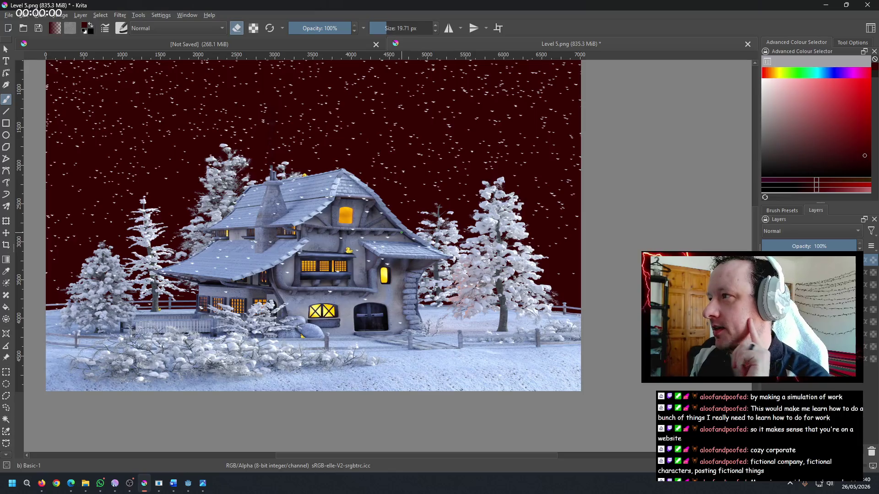
right_click(815, 293)
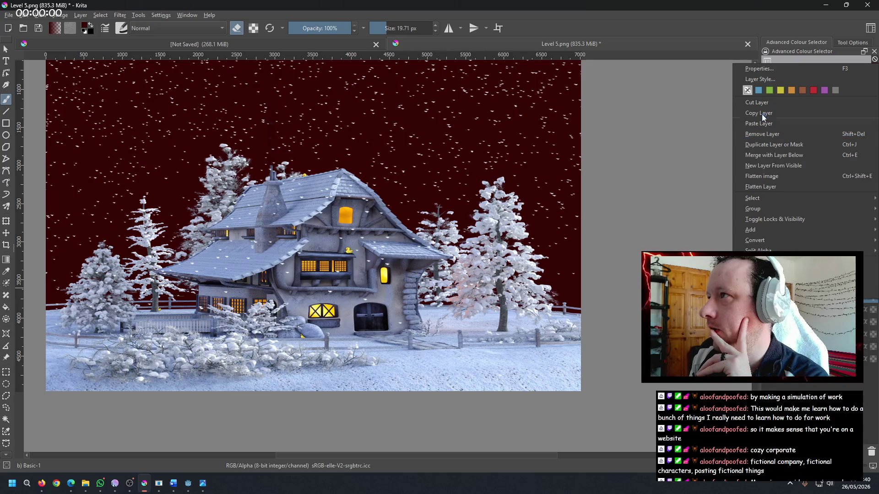
left_click(773, 146)
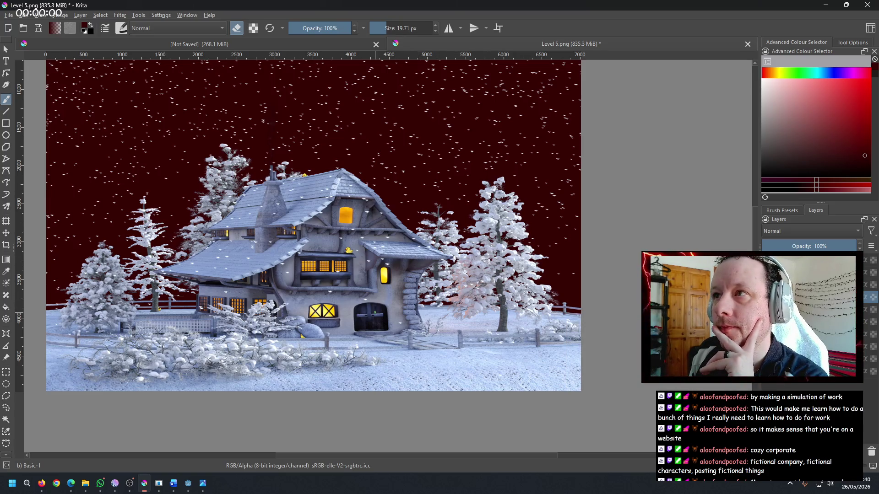
Move the duck copy up and right onto the house's right-hand wing with the Transform tool.
mouse_move(498, 223)
left_mouse_down()
mouse_move(484, 284)
mouse_move(484, 348)
mouse_move(518, 310)
left_mouse_up()
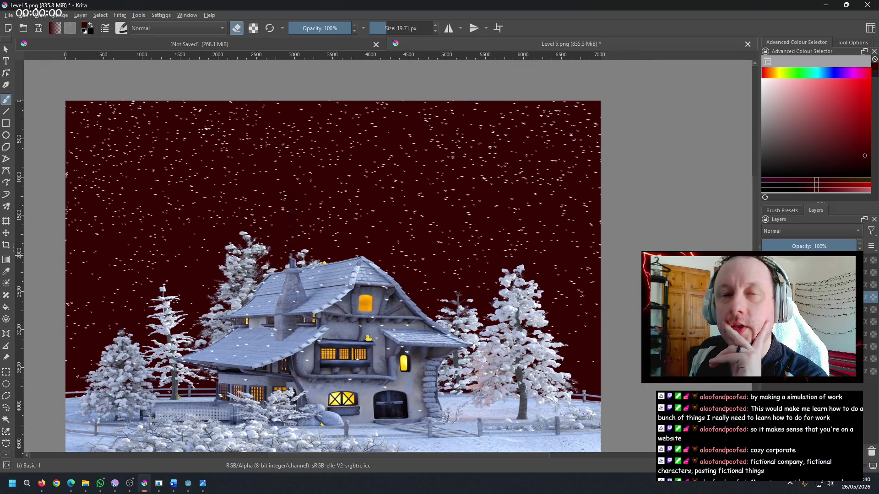
left_click(6, 222)
scroll(369, 341, "up", 5)
left_click_drag(369, 341, 553, 300)
scroll(553, 300, "down", 5)
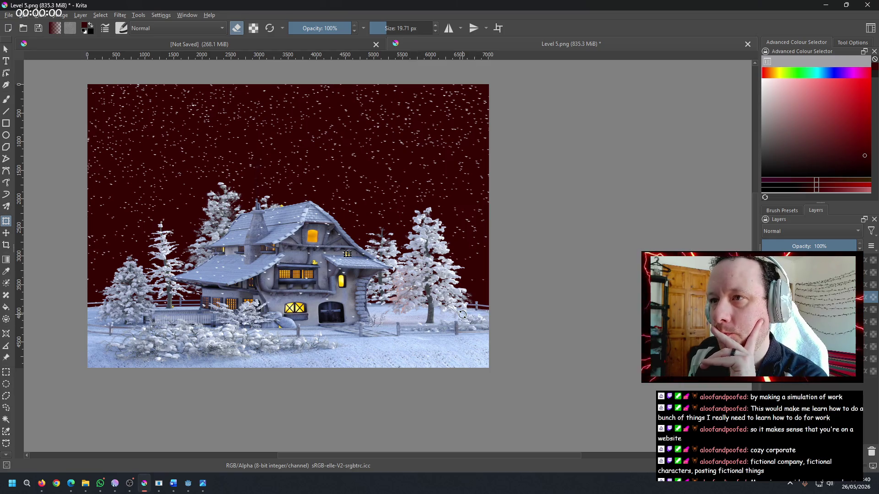
left_click_drag(463, 315, 398, 306)
scroll(332, 296, "up", 5)
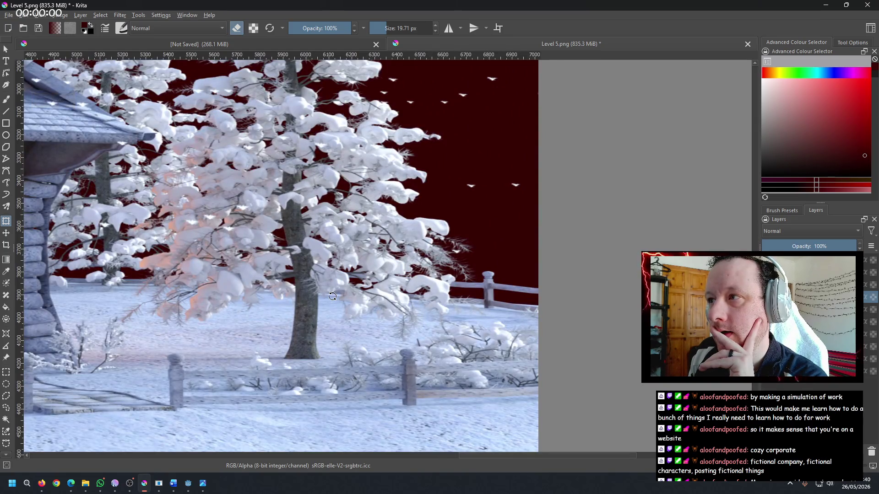
scroll(332, 297, "down", 1)
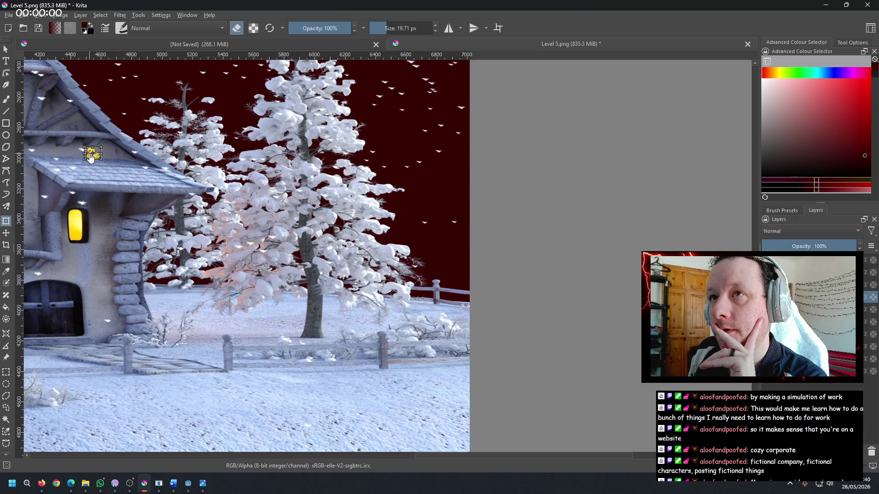
Move the duck copy beside the right-hand fence post and lower its layer opacity to 24%.
mouse_move(90, 155)
left_mouse_down()
mouse_move(435, 302)
mouse_move(400, 315)
mouse_move(346, 314)
mouse_move(320, 302)
mouse_move(310, 312)
left_mouse_up()
scroll(431, 300, "up", 8)
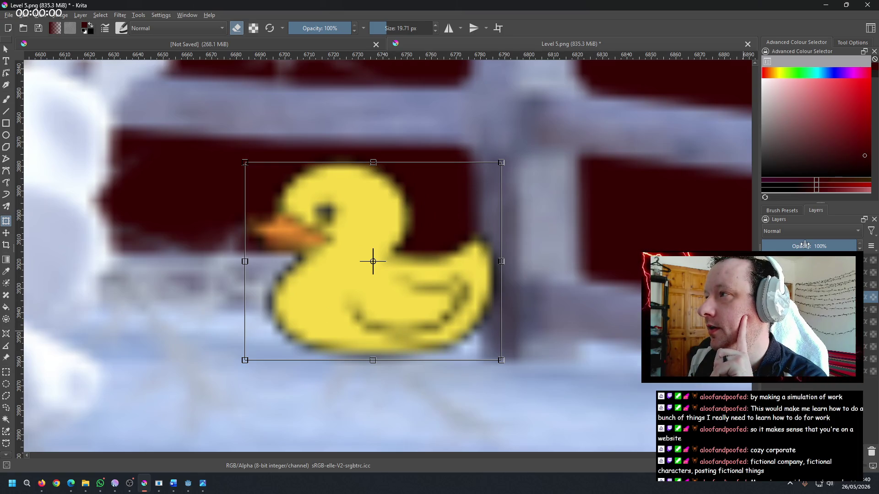
left_click_drag(805, 245, 779, 248)
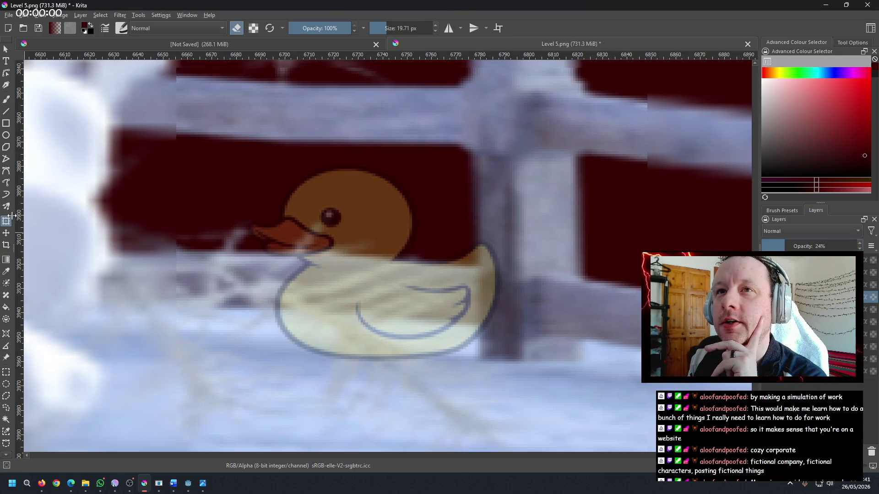
left_click(6, 99)
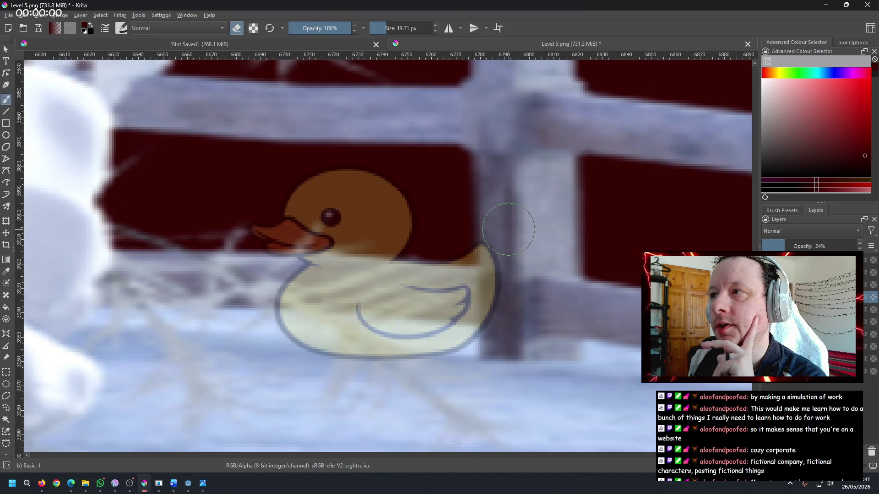
Undo the first stroke, shrink the brush, and paint a grey-blue rail across the duck's body.
mouse_move(508, 270)
left_mouse_down()
mouse_move(504, 291)
mouse_move(287, 288)
mouse_move(357, 287)
mouse_move(499, 314)
mouse_move(397, 337)
mouse_move(244, 311)
mouse_move(481, 314)
mouse_move(371, 360)
left_mouse_up()
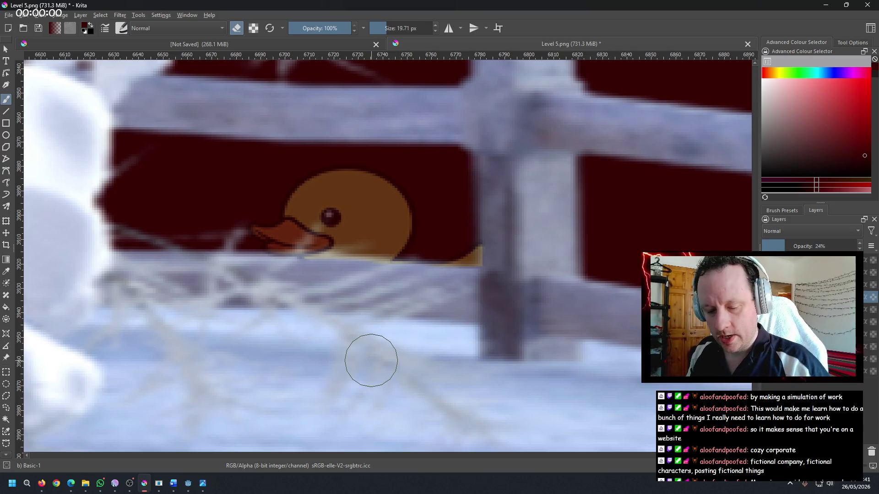
key("ctrl+z")
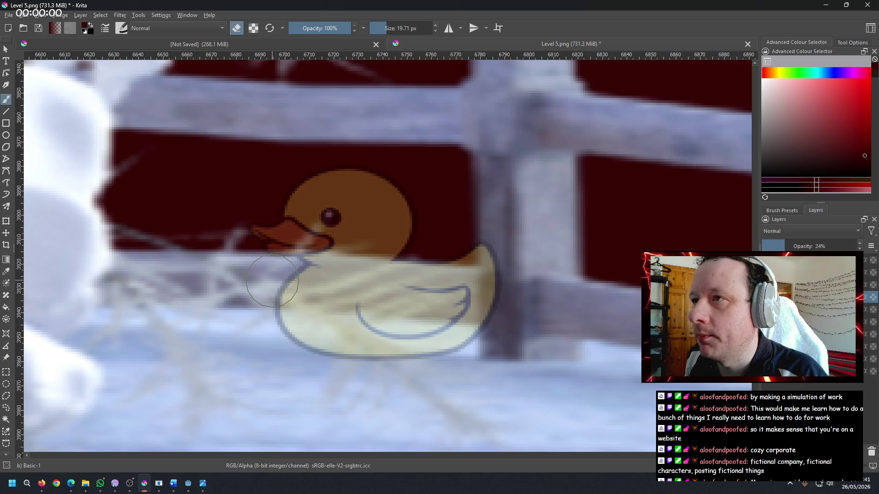
left_click(378, 22)
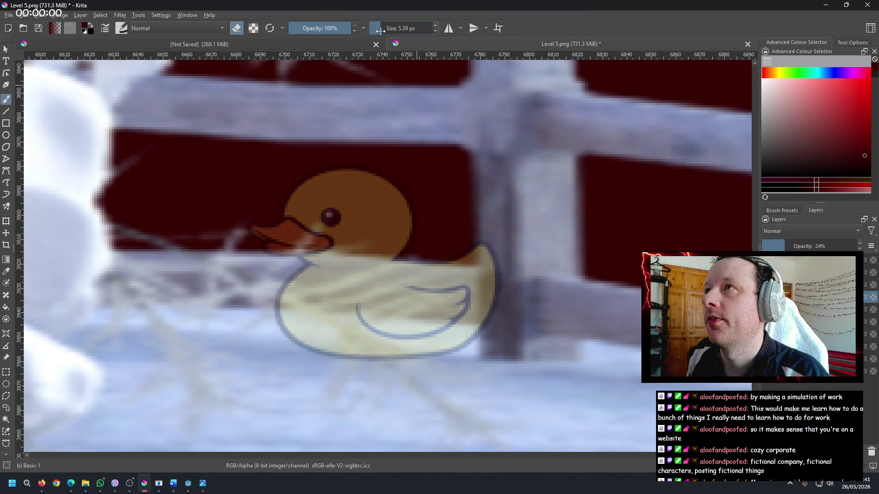
scroll(295, 305, "up", 2)
mouse_move(252, 286)
left_mouse_down()
mouse_move(632, 291)
mouse_move(255, 280)
left_mouse_up()
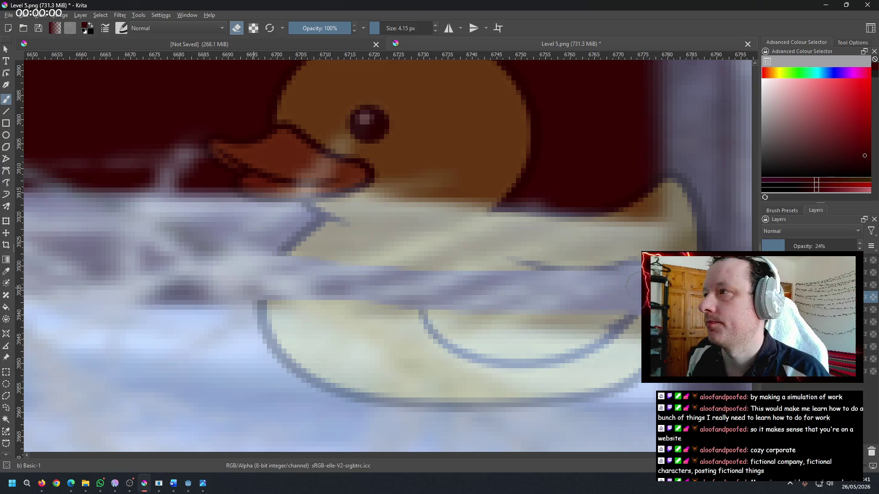
Paint fence colour over the duck's cream belly band.
mouse_move(614, 259)
left_mouse_down()
mouse_move(275, 255)
mouse_move(249, 239)
mouse_move(448, 250)
left_mouse_up()
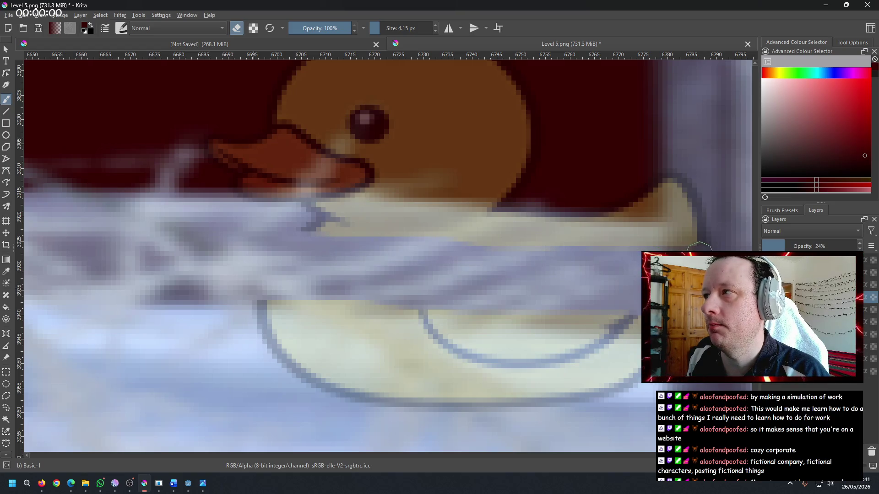
mouse_move(662, 250)
left_mouse_down()
mouse_move(353, 239)
mouse_move(306, 226)
mouse_move(460, 237)
mouse_move(682, 235)
mouse_move(687, 174)
mouse_move(684, 229)
left_mouse_up()
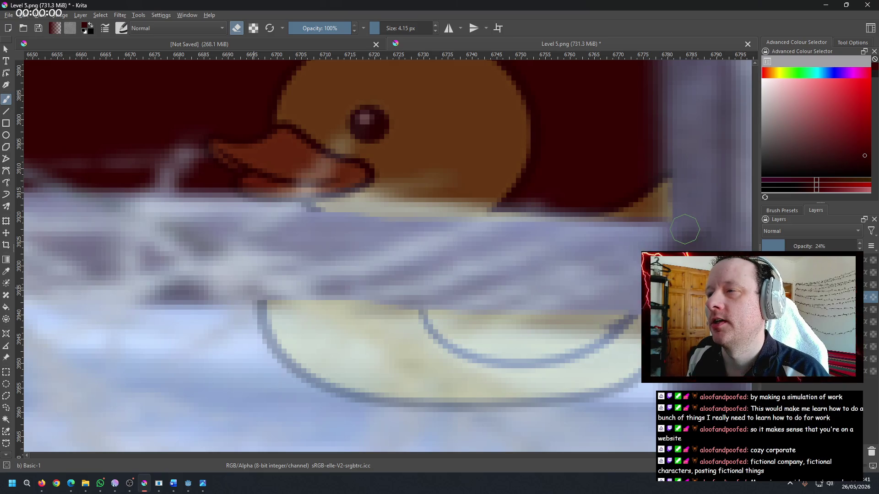
scroll(373, 201, "up", 2)
left_click_drag(343, 236, 598, 246)
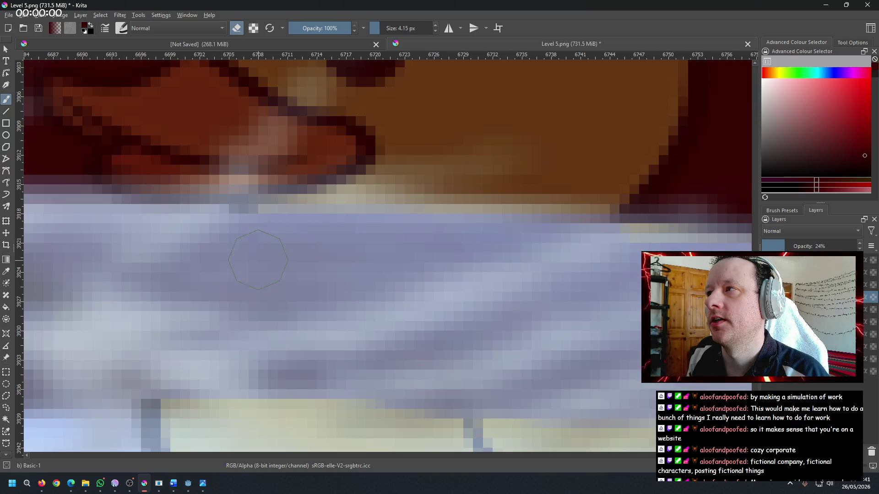
scroll(258, 260, "down", 4)
scroll(466, 261, "up", 4)
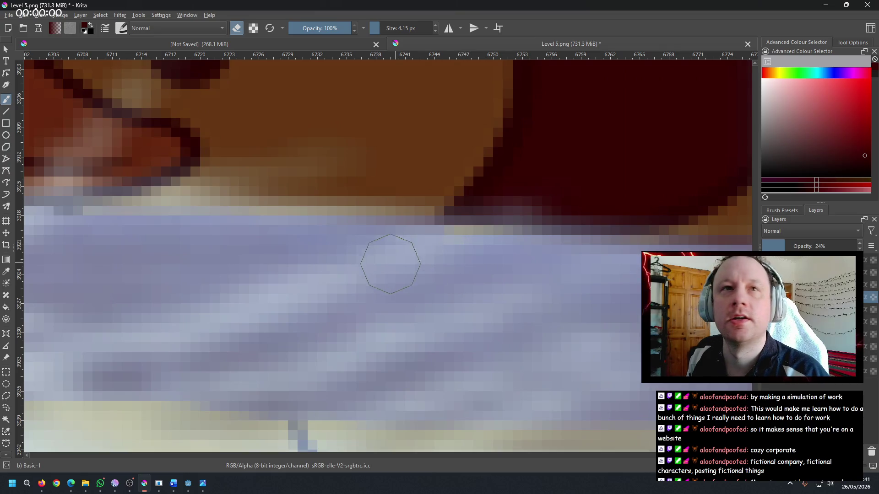
scroll(348, 277, "down", 4)
scroll(451, 122, "up", 3)
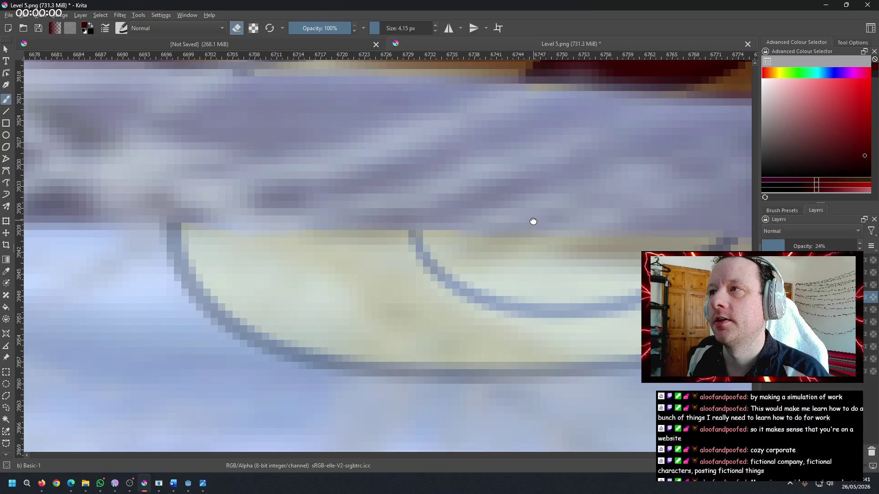
left_click_drag(534, 221, 334, 236)
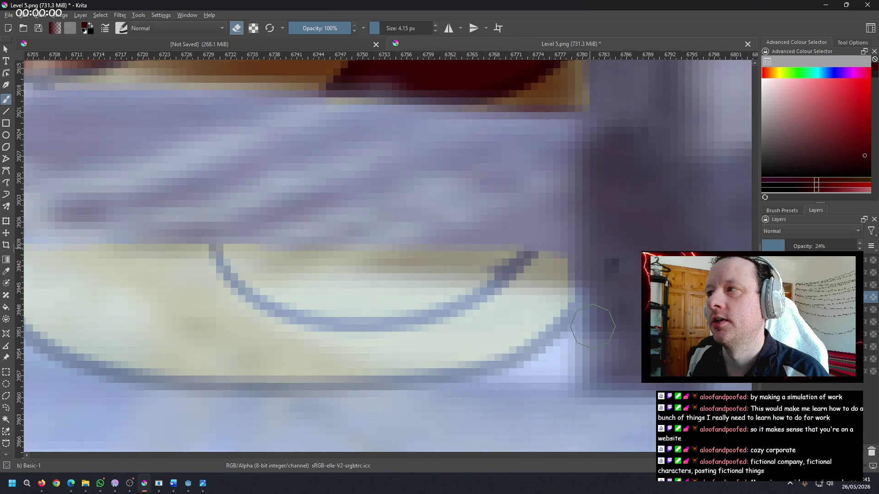
Cover the last cream pixels at the belly edge and raise the duck layer's opacity to 100%.
left_click_drag(571, 253, 557, 258)
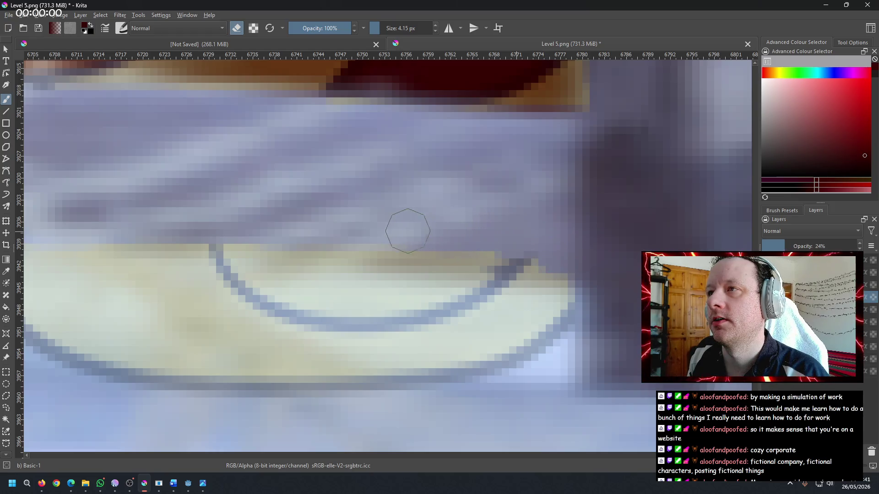
mouse_move(108, 225)
left_mouse_down()
mouse_move(384, 202)
mouse_move(365, 226)
left_mouse_up()
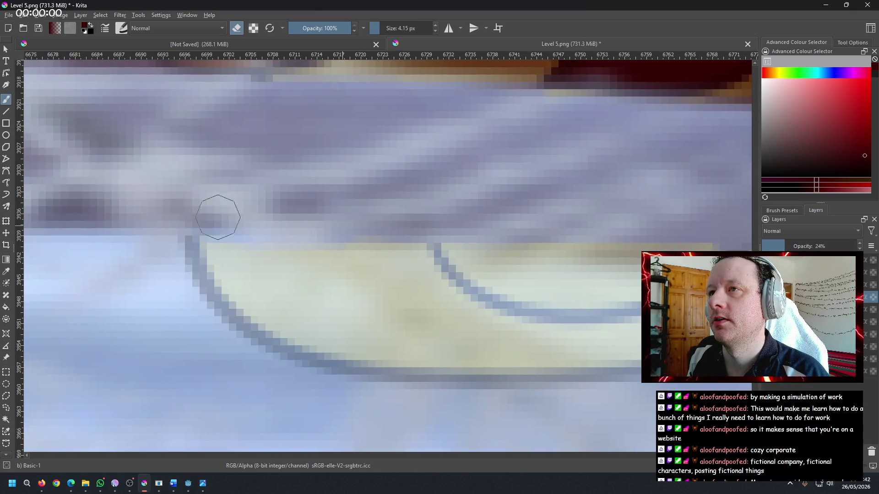
scroll(472, 313, "down", 6)
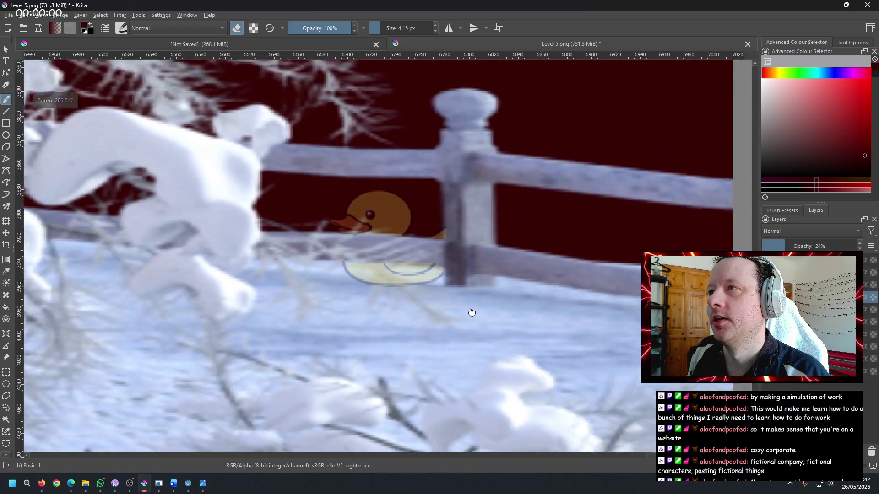
left_click_drag(472, 313, 326, 356)
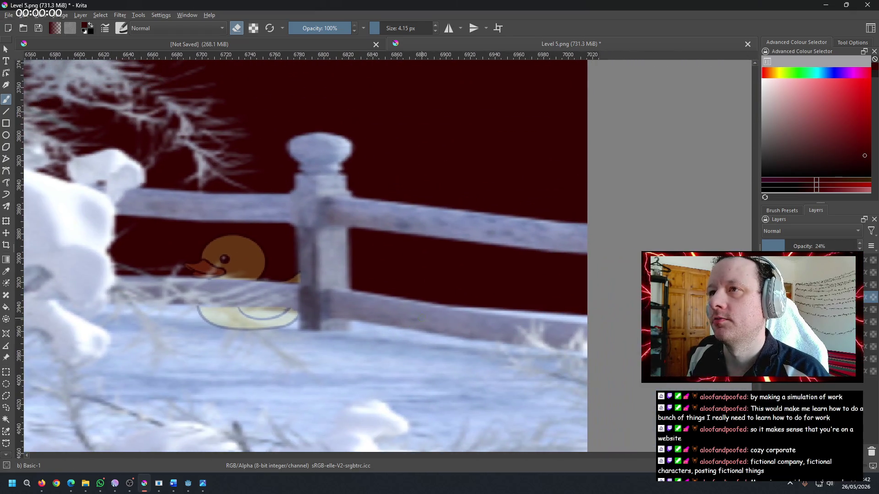
left_click_drag(819, 246, 861, 247)
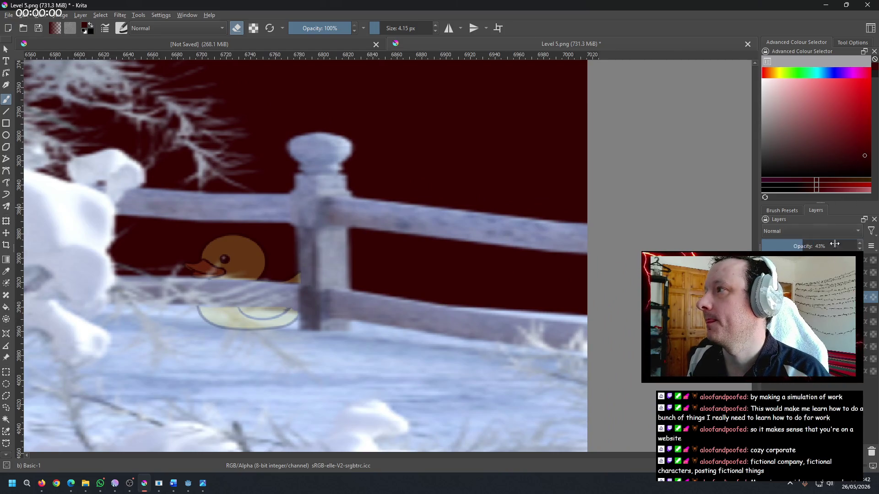
scroll(256, 337, "down", 6)
scroll(255, 338, "down", 1)
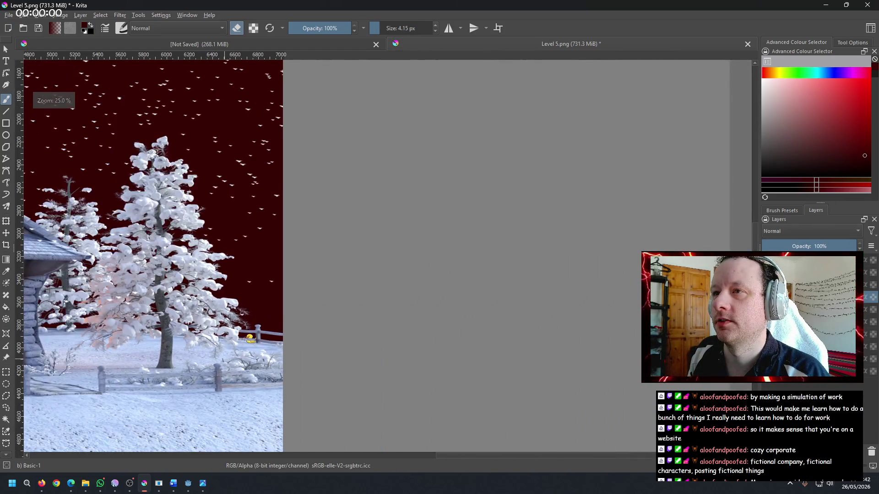
Select another layer, pick a dark colour, zoom out and switch to the Fill tool.
left_click_drag(166, 352, 647, 361)
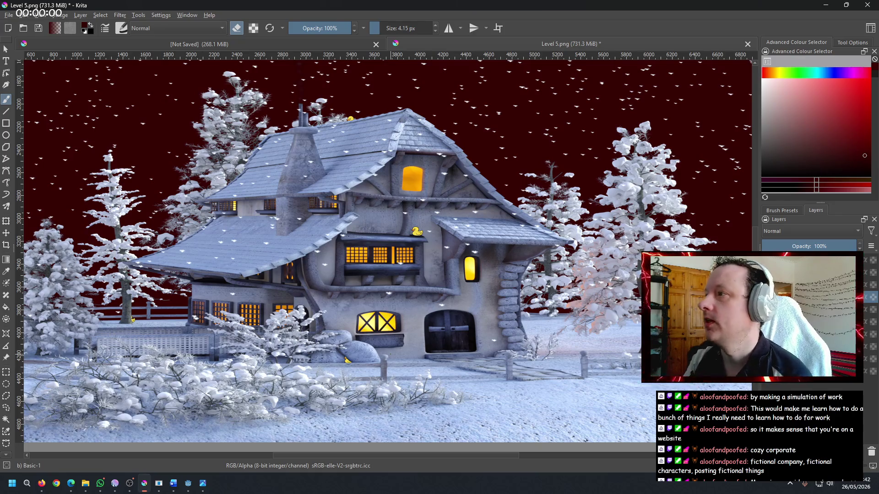
left_click(815, 371)
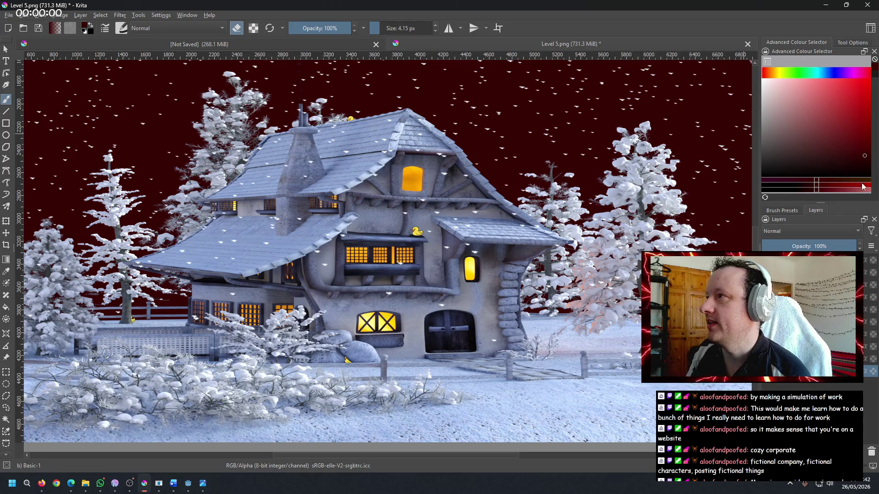
left_click_drag(834, 155, 810, 170)
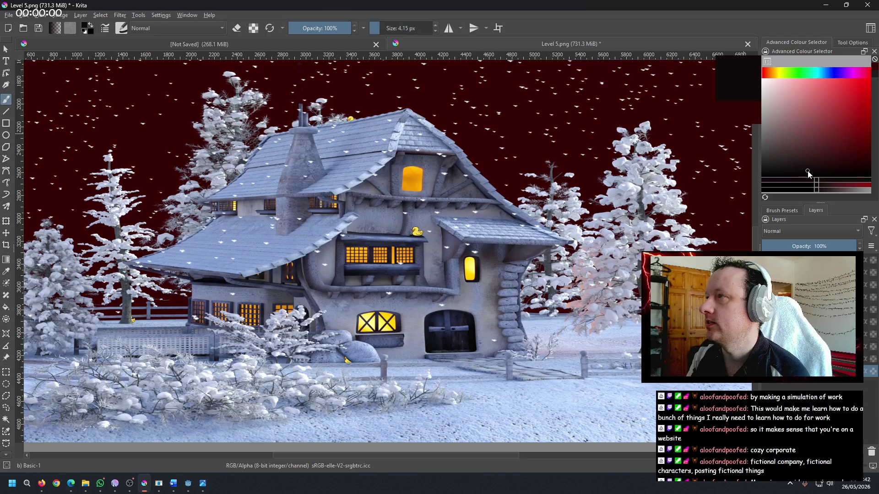
key("minus")
key("minus")
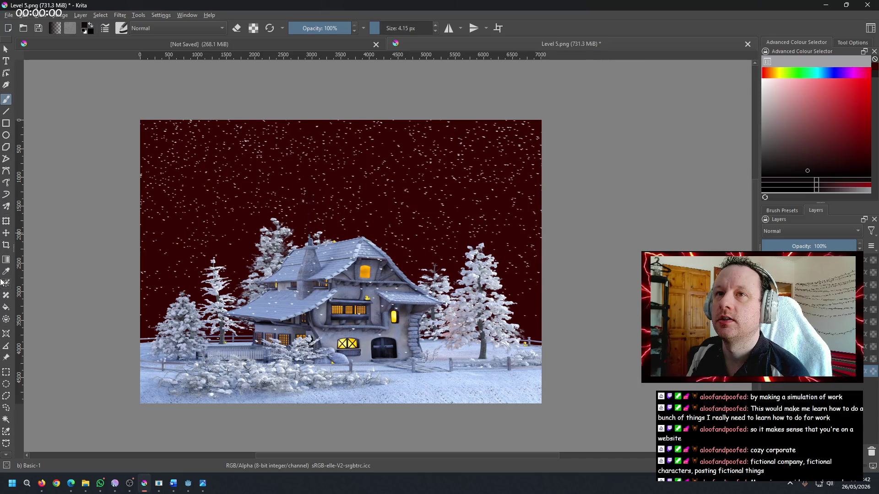
left_click(6, 309)
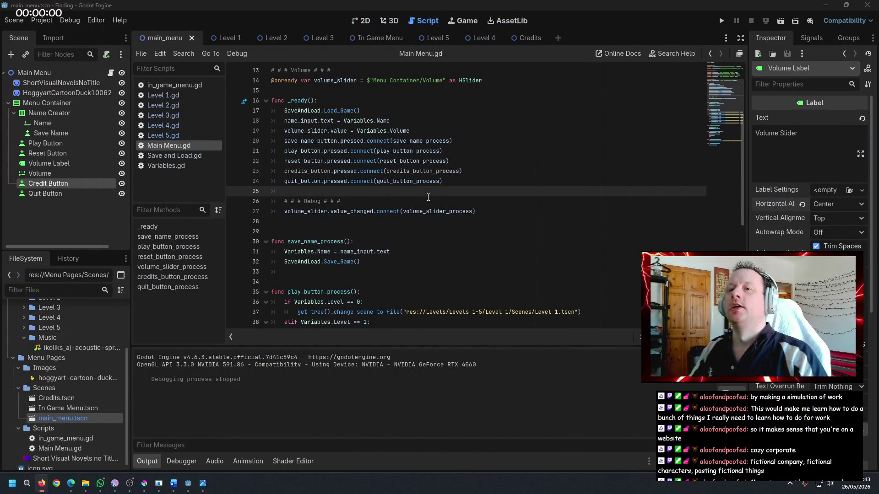
Bring up the actions menu for the Level 5 folder in Godot's FileSystem dock.
right_click(40, 327)
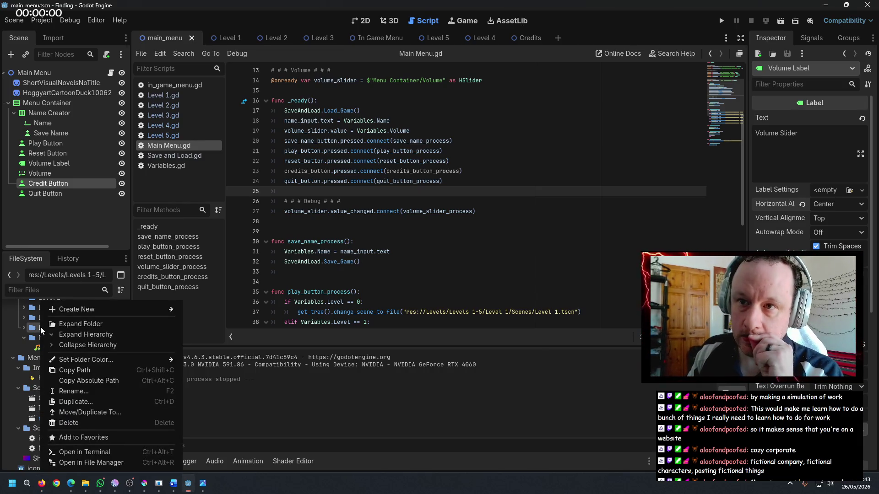
Duplicate the Level 5 folder under the name 'Level 6' and expand the new folder.
left_click(69, 402)
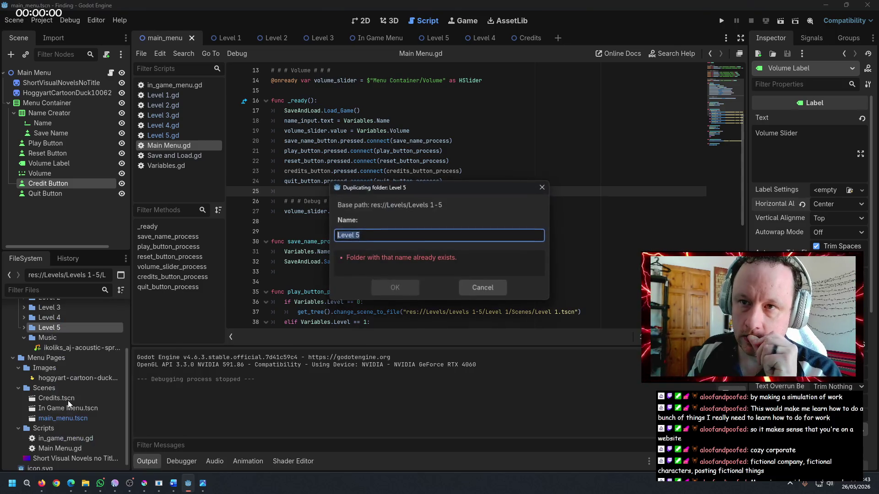
left_click(408, 239)
key("BackSpace")
type("6")
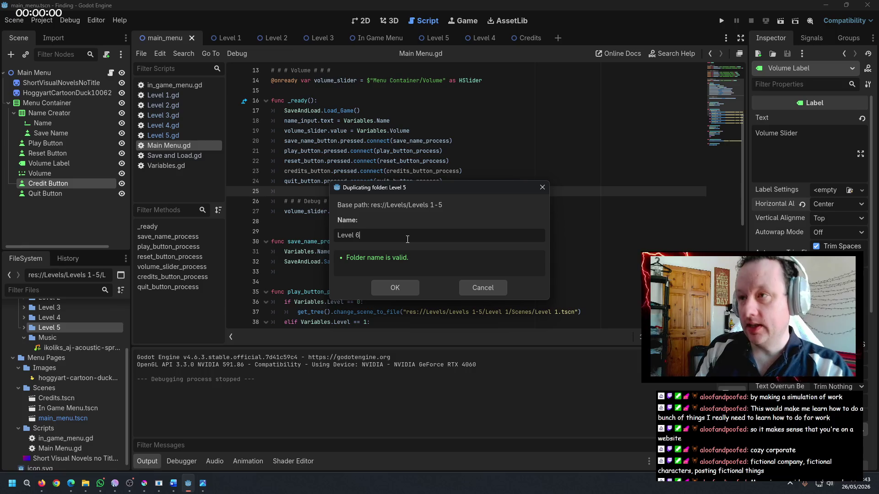
key("Return")
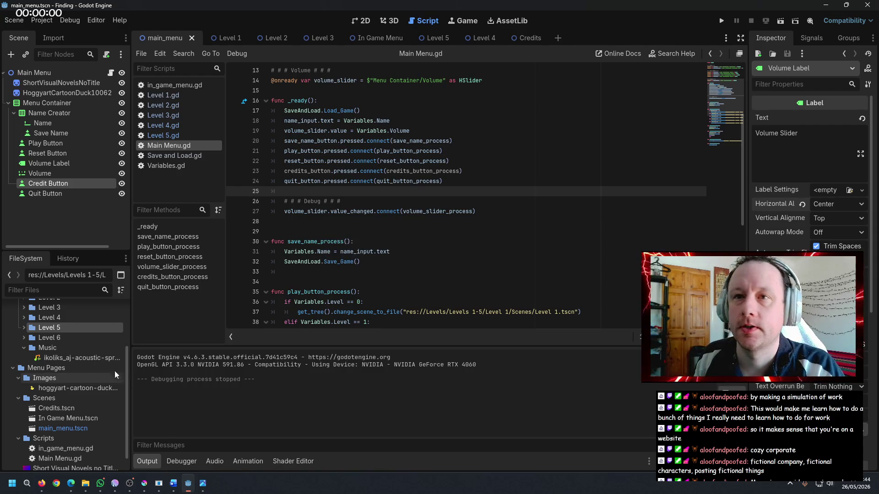
left_click(24, 338)
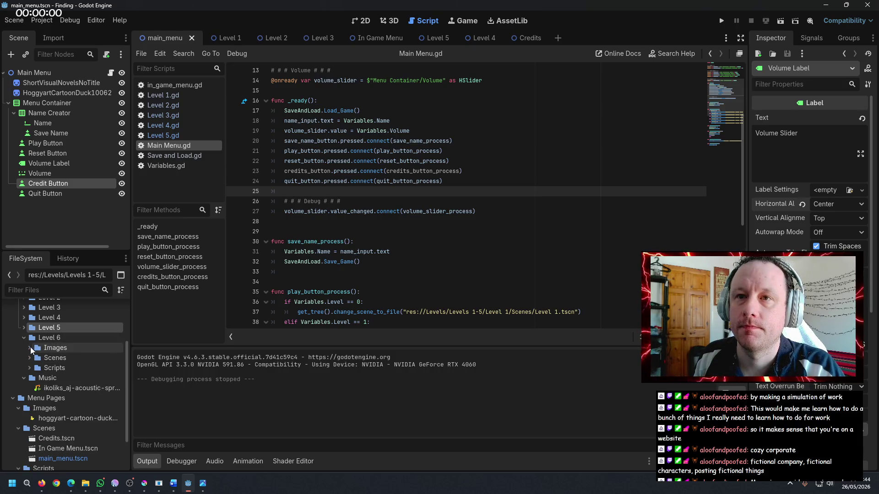
Expand Level 6's Images and Scenes folders and rename the copied Level 5.tscn to Level 6.tscn.
left_click(30, 348)
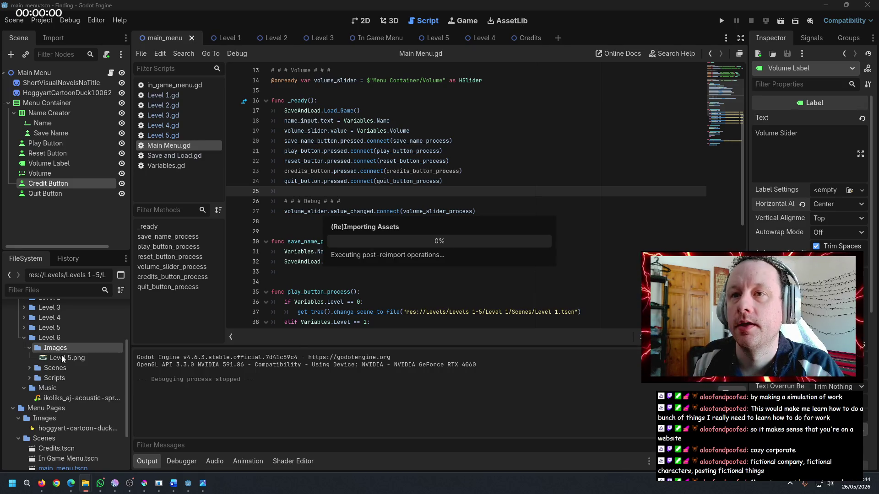
left_click(77, 369)
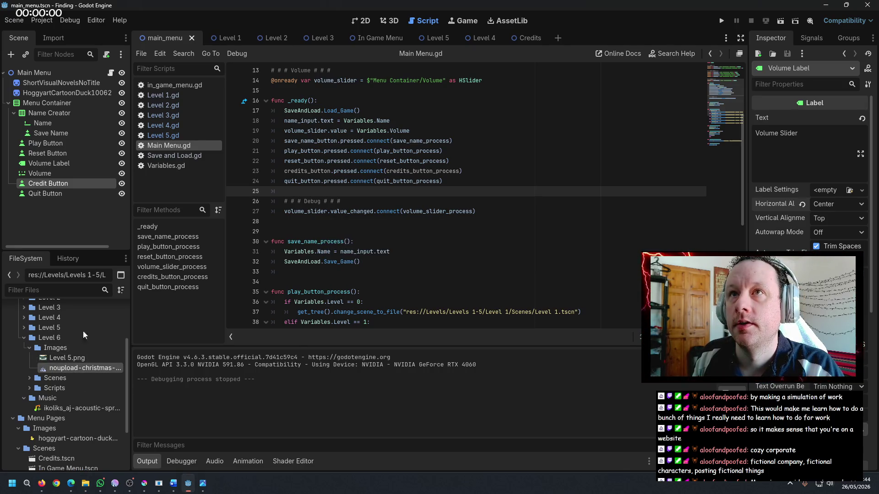
scroll(60, 370, "up", 1)
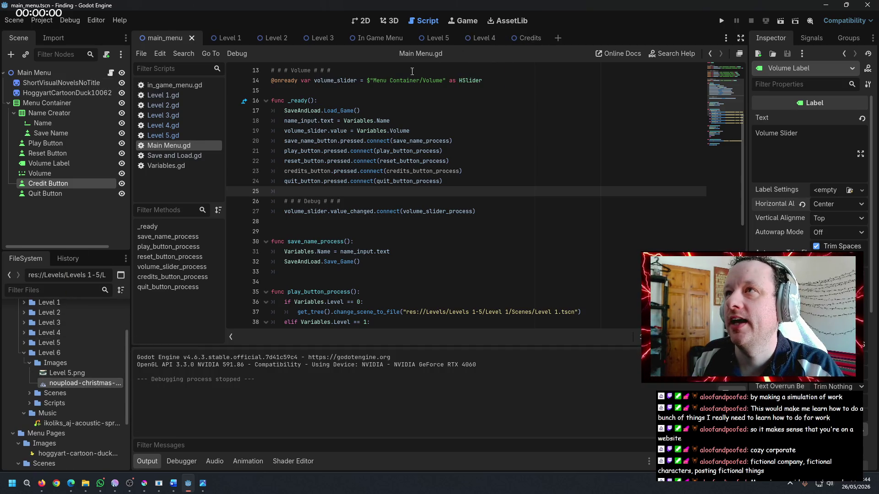
left_click(30, 394)
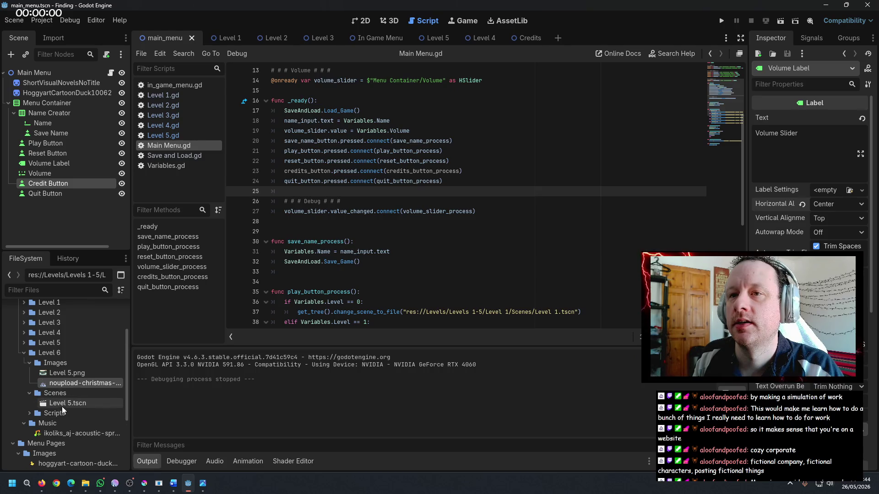
left_click(69, 405)
right_click(68, 408)
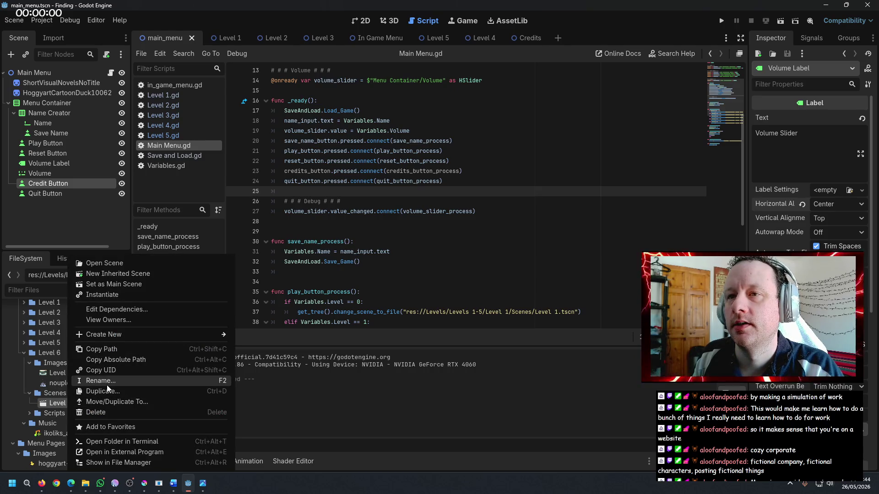
left_click(92, 381)
left_click(73, 403)
key("BackSpace")
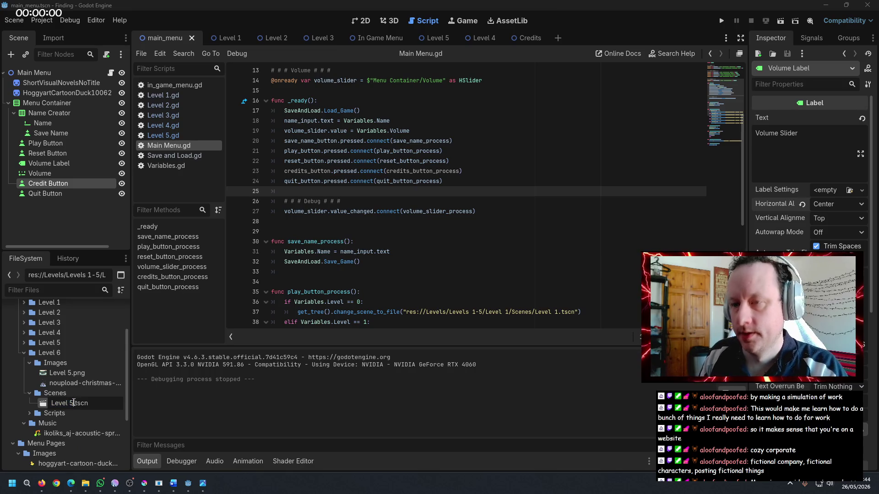
type("6")
key("Return")
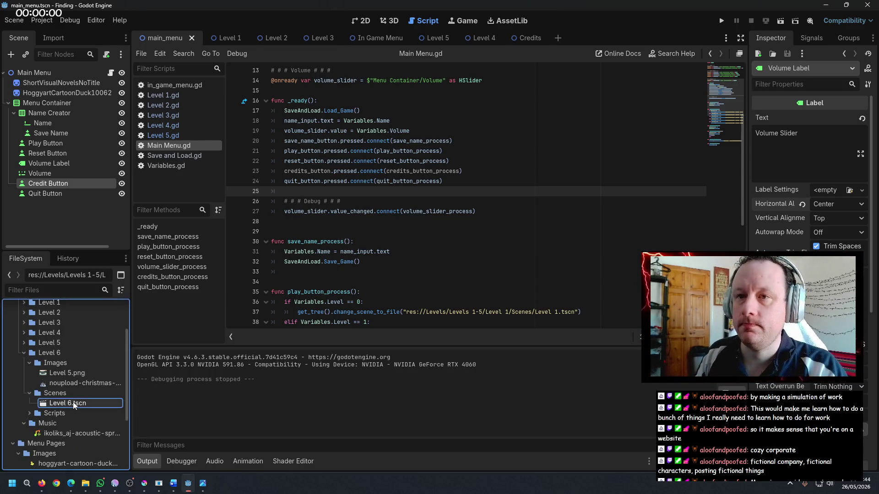
Rename the Level 5.gd script in Level 6's Scripts folder to Level 6.gd.
left_click(30, 414)
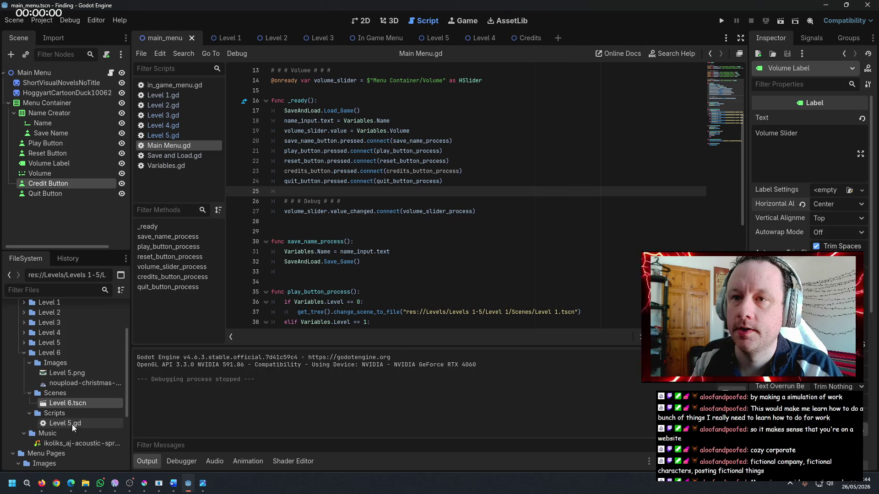
right_click(75, 424)
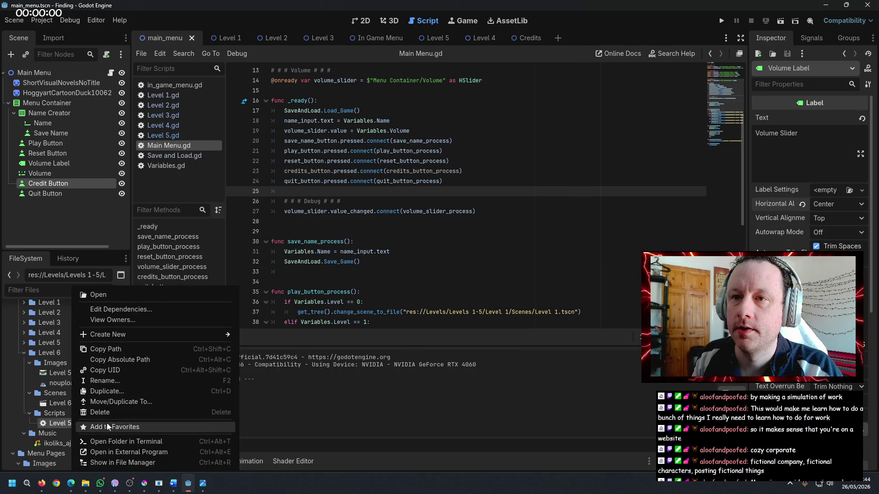
left_click(105, 381)
left_click(74, 423)
type("6.gd")
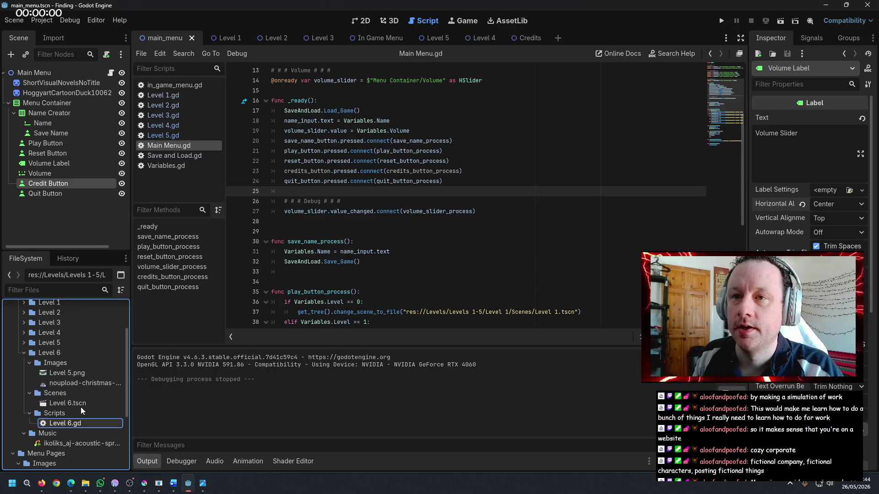
mouse_move(70, 386)
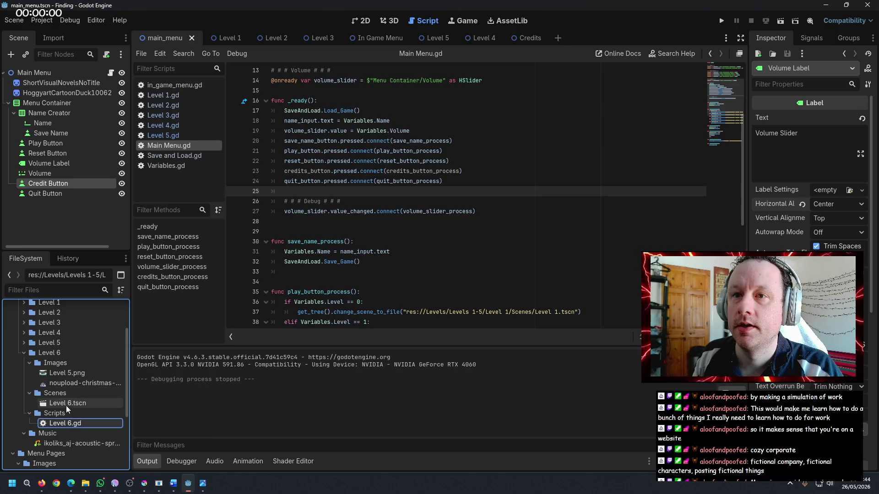
double_click(60, 403)
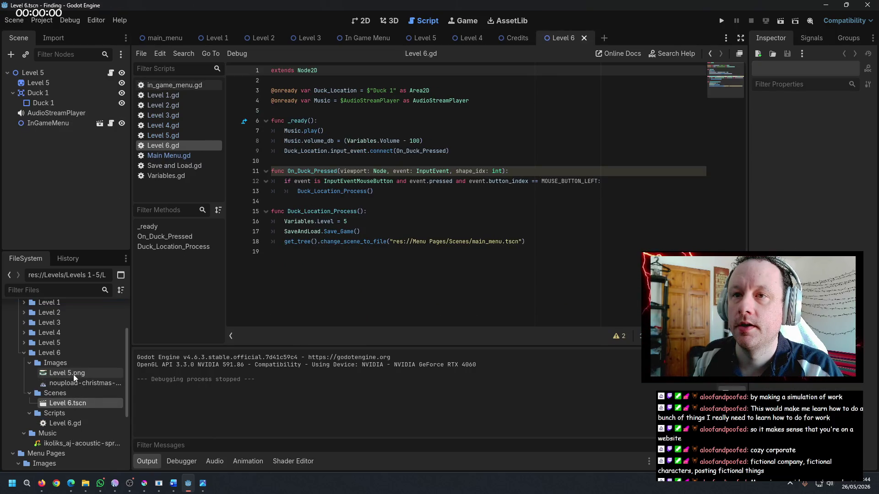
Rename the noupload-christmas image to Level 6.png and drag it onto the background sprite.
mouse_move(75, 376)
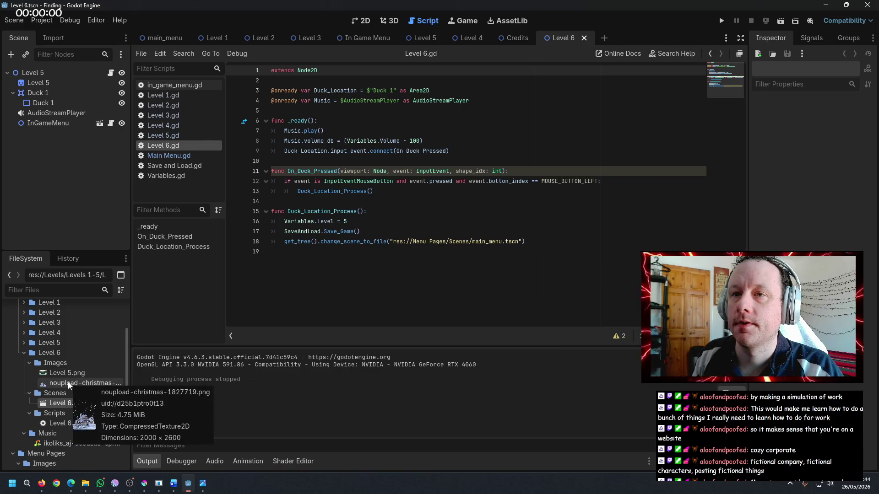
right_click(69, 383)
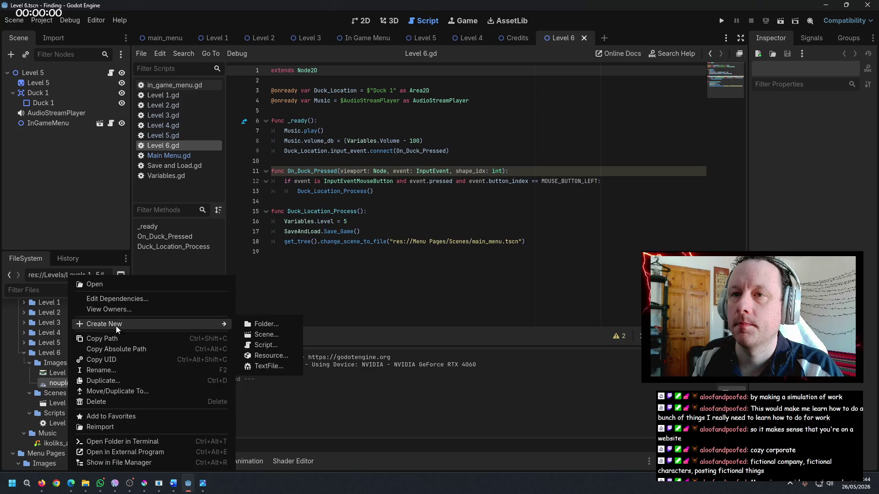
left_click(116, 372)
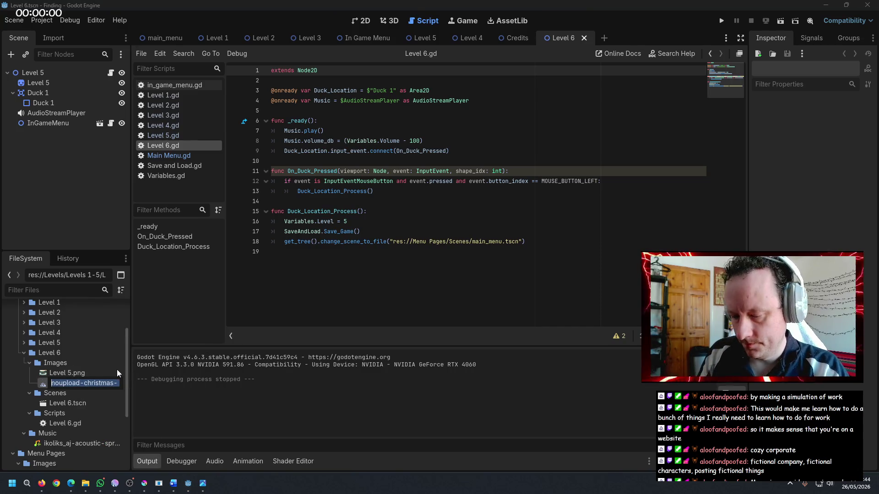
type("Level 6.png")
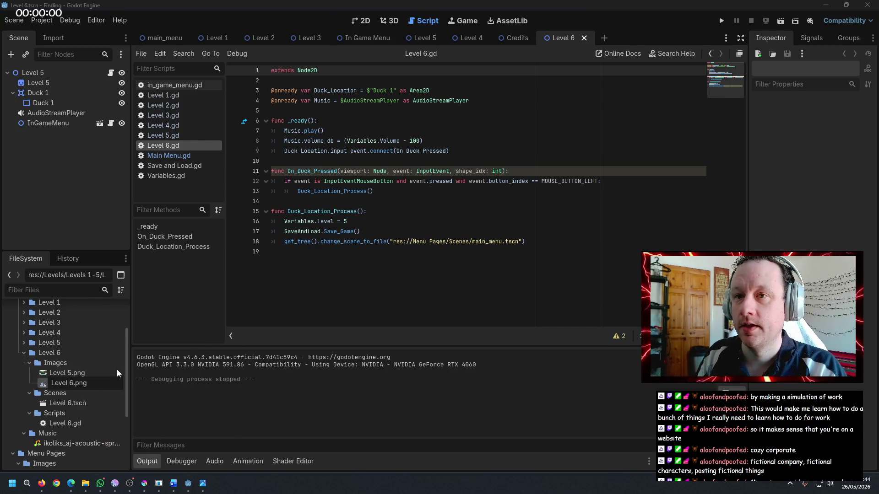
key("Return")
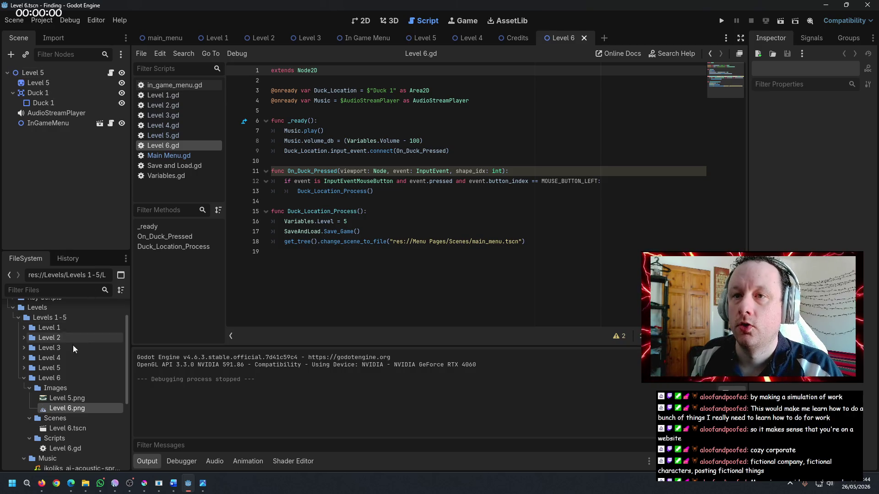
mouse_move(67, 409)
left_mouse_down()
mouse_move(37, 156)
mouse_move(43, 85)
mouse_move(58, 83)
left_mouse_up()
Rename both the background sprite node and the root node from Level 5 to Level 6.
left_click(59, 83)
left_click(58, 81)
type("6")
key("Return")
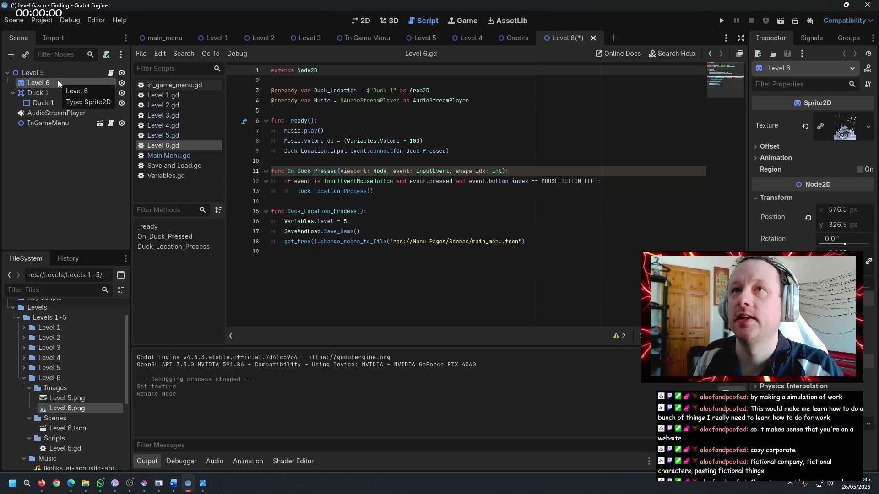
double_click(64, 73)
left_click(65, 73)
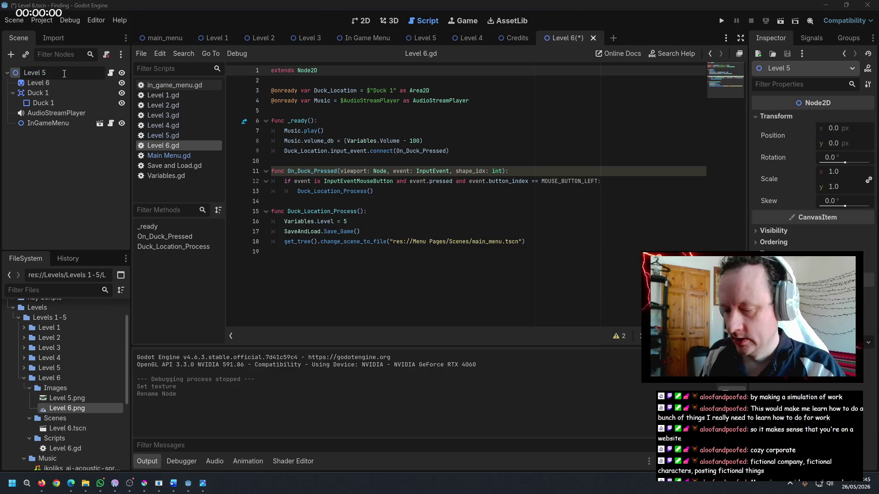
type("6")
key("Return")
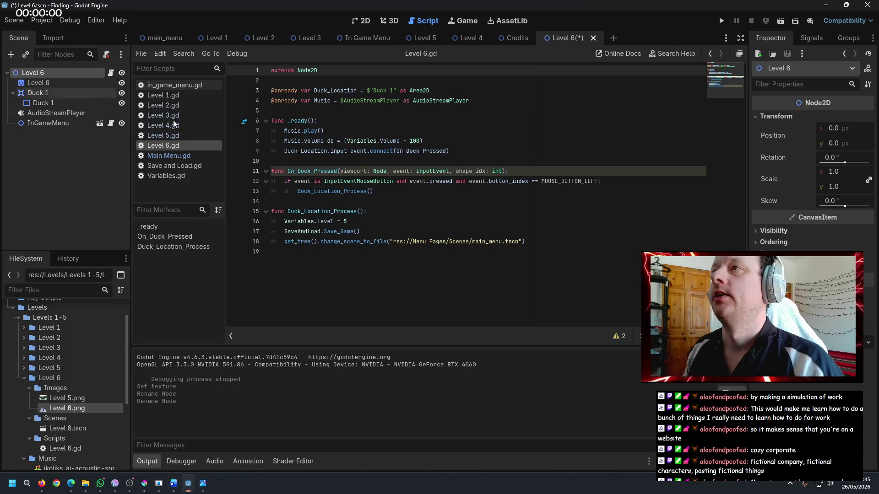
Change Variables.Level on line 16 to 6 and save the Level 6.gd script.
left_click(405, 220)
type("6")
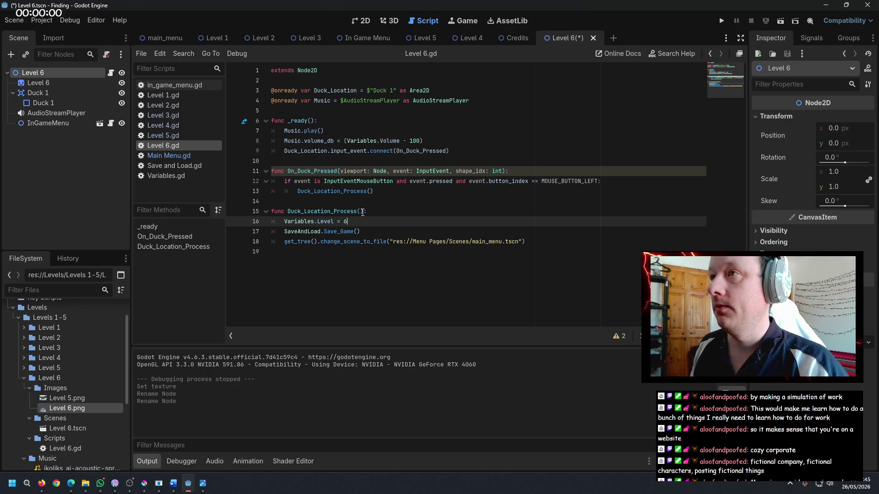
left_click(394, 278)
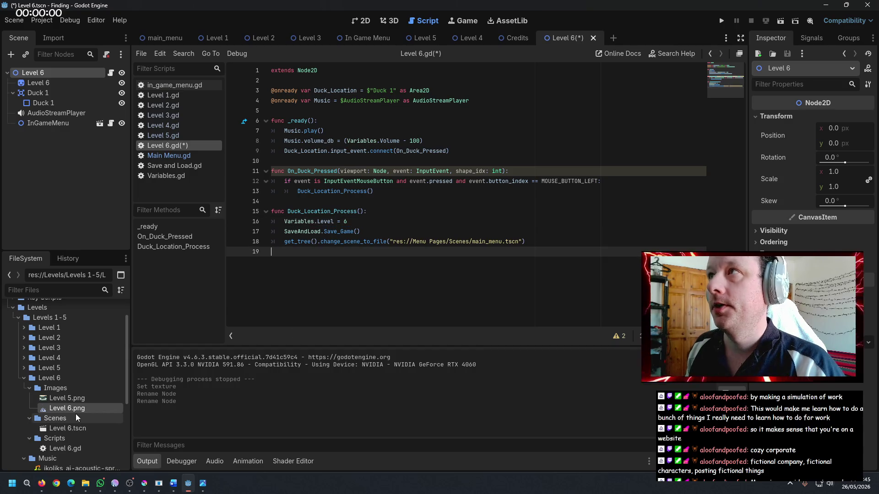
key("ctrl+s")
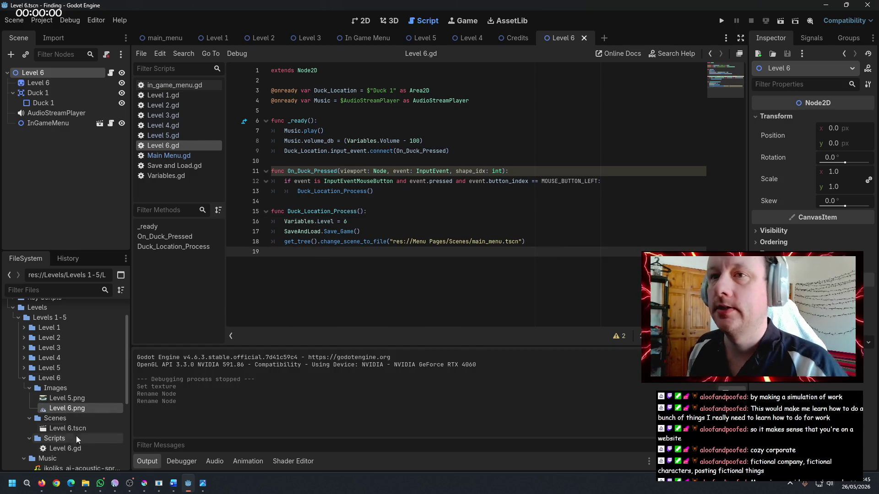
left_click(63, 450)
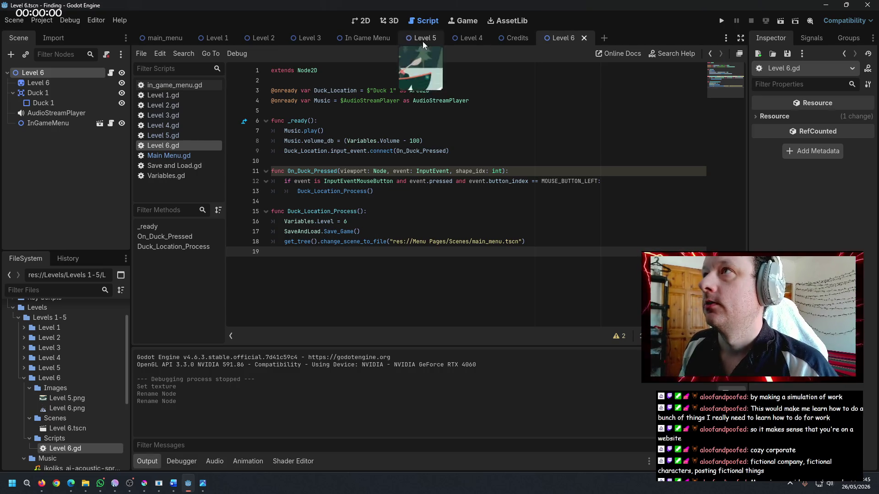
Switch to the 2D view and pan and zoom until the snowy house fills the game frame.
left_click(364, 21)
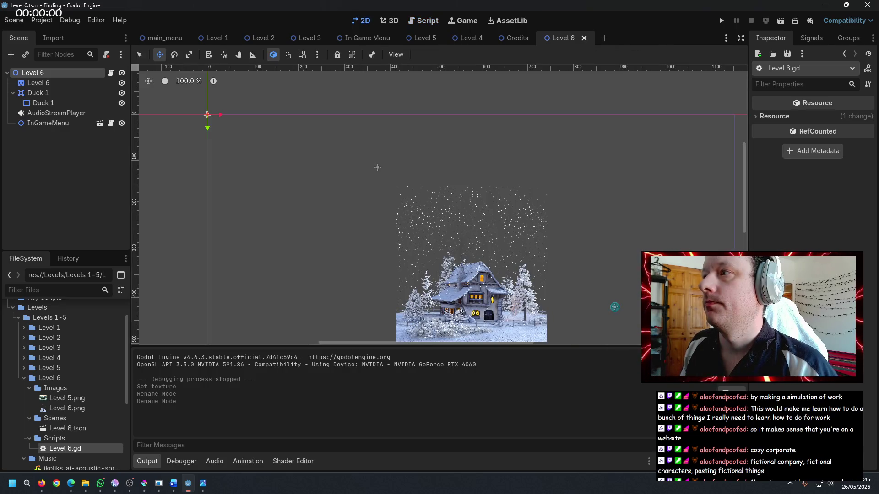
scroll(540, 215, "down", 5)
scroll(540, 215, "right", 5)
scroll(503, 170, "left", 2)
scroll(504, 169, "up", 1)
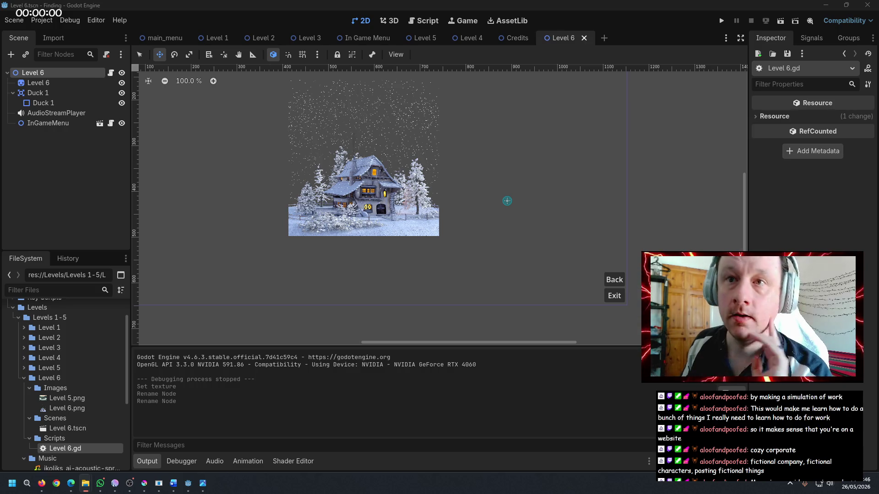
scroll(80, 389, "down", 5)
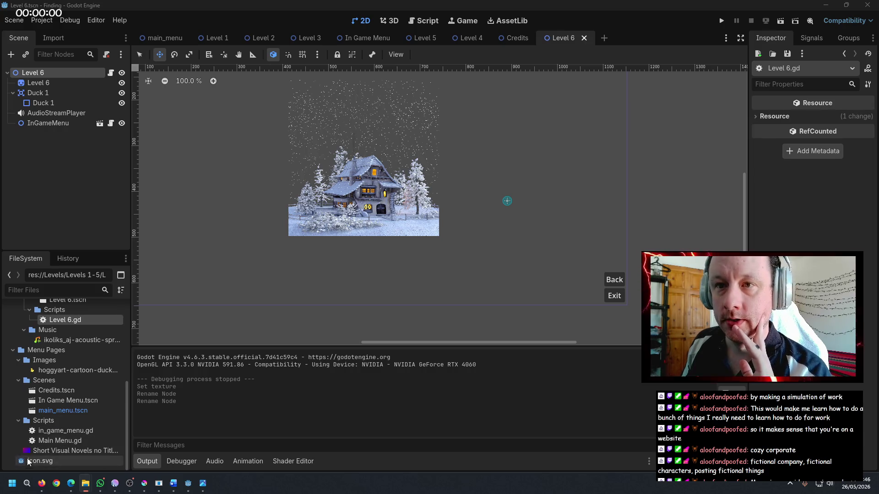
scroll(74, 379, "up", 3)
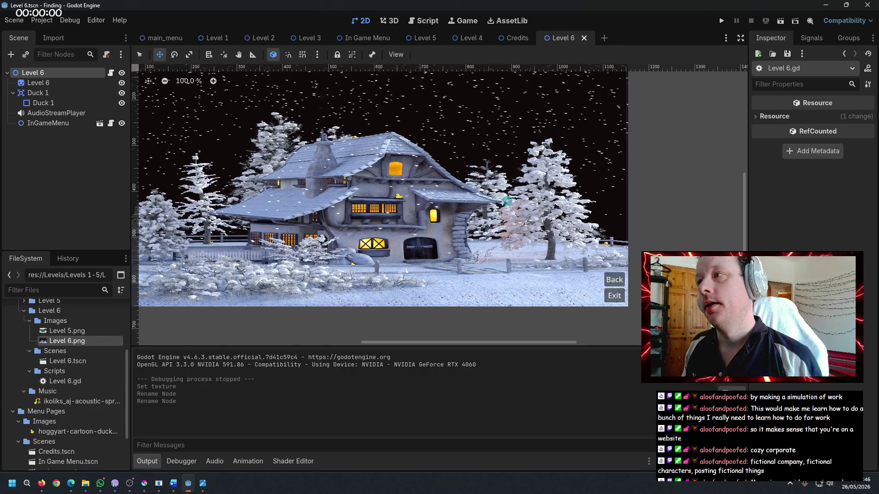
mouse_move(336, 224)
left_mouse_down()
mouse_move(382, 262)
mouse_move(374, 245)
left_mouse_up()
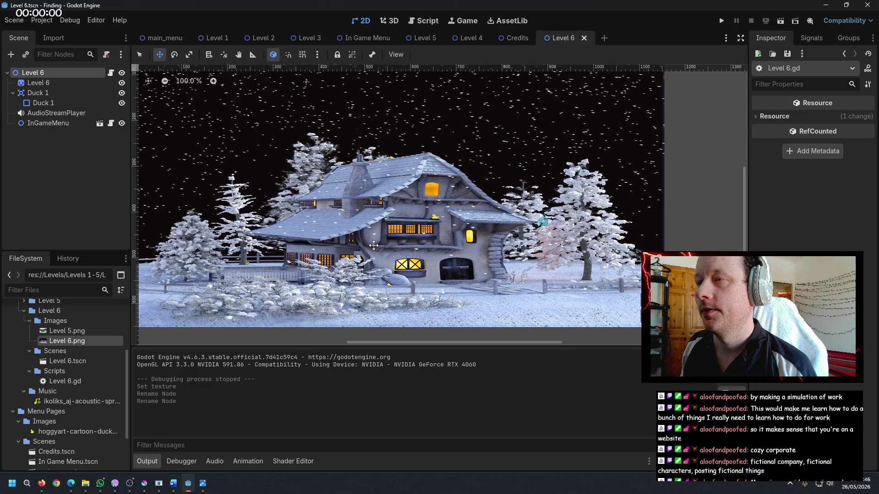
scroll(396, 157, "up", 15)
scroll(396, 157, "down", 15)
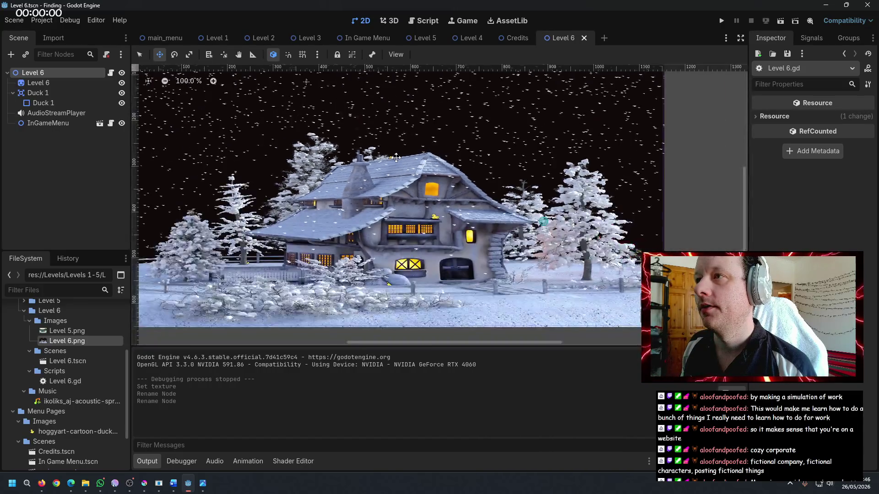
scroll(396, 158, "down", 2)
Duplicate Duck 1 into Duck 2, 3 and 4, moving Duck 2 between Duck 1 and Duck 3.
left_click(40, 93)
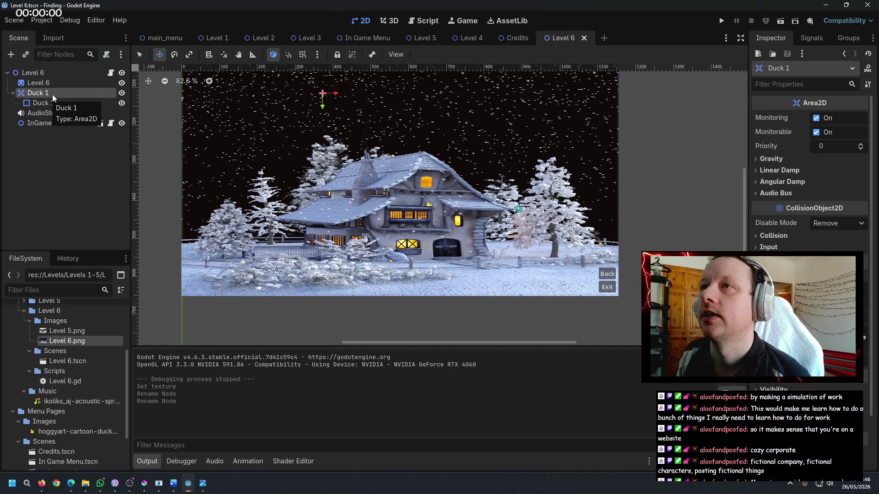
right_click(52, 94)
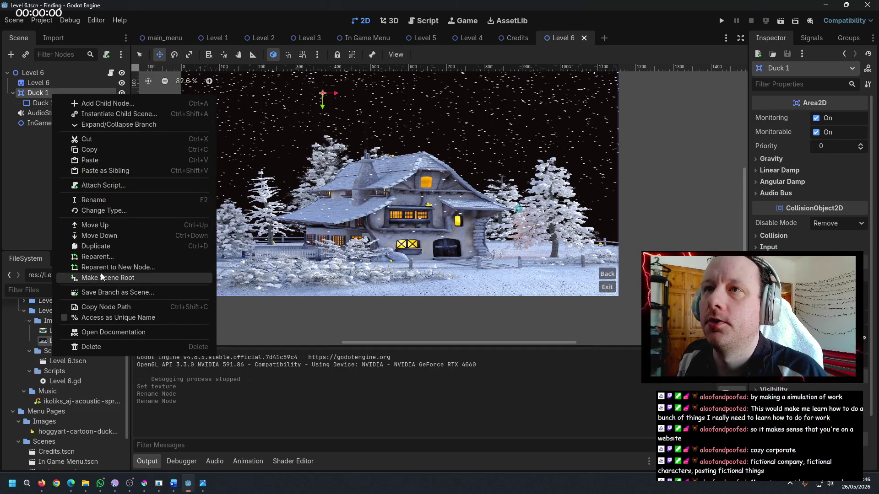
left_click(103, 249)
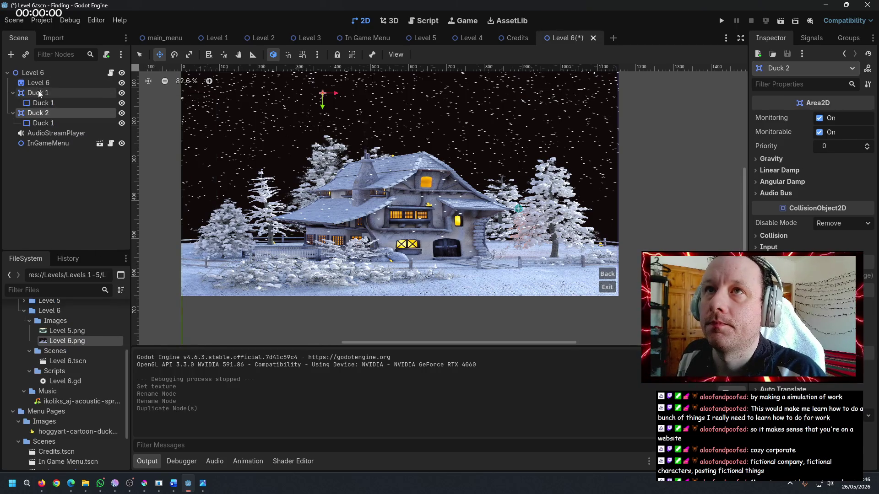
right_click(39, 94)
left_click(89, 239)
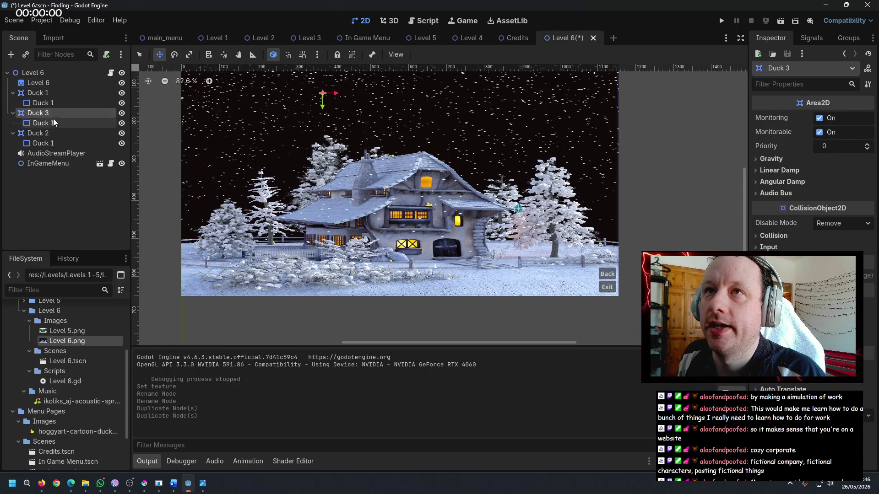
right_click(48, 112)
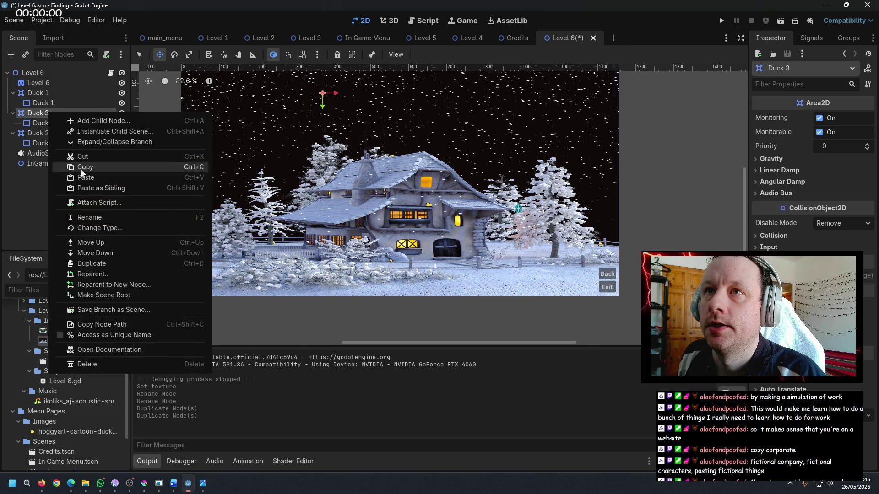
left_click(95, 263)
left_click_drag(46, 157, 49, 110)
Duplicate Duck 4 and Duck 5 to create Duck 5 and Duck 6 at the end of the list.
right_click(40, 154)
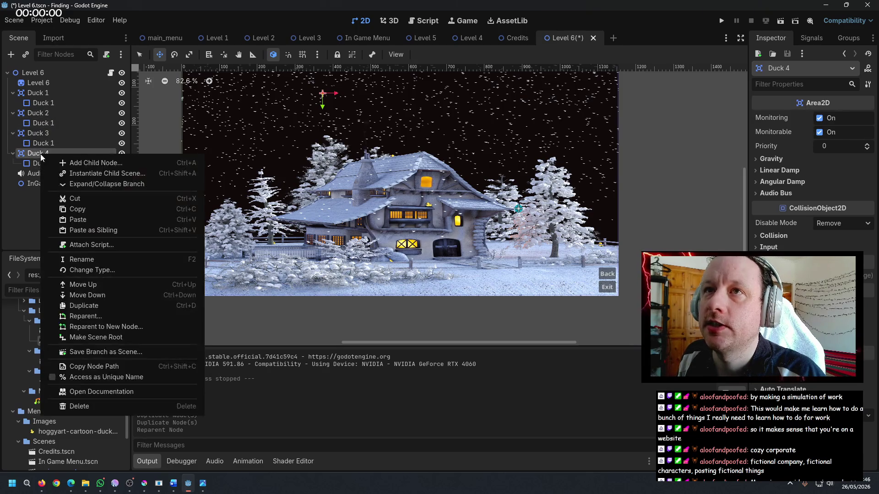
left_click(89, 306)
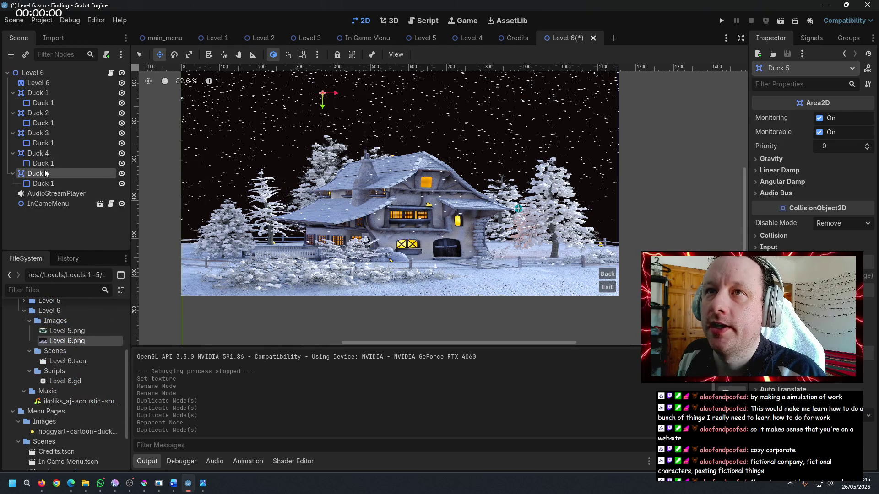
right_click(46, 173)
left_click(91, 324)
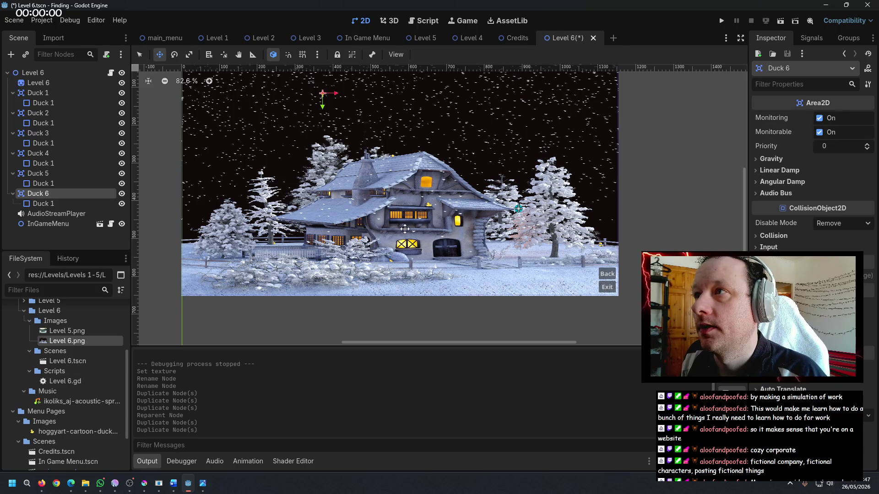
scroll(414, 262, "right", 3)
scroll(413, 262, "up", 1)
scroll(414, 261, "left", 2)
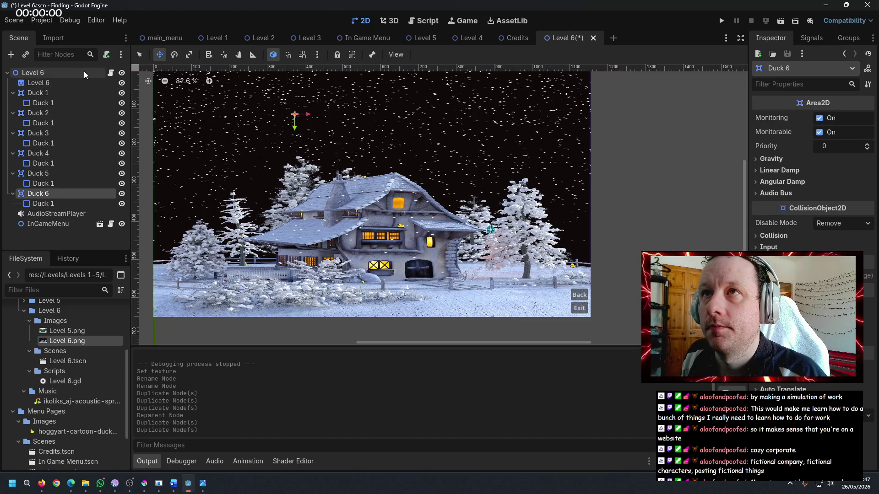
left_click(429, 22)
left_click(464, 91)
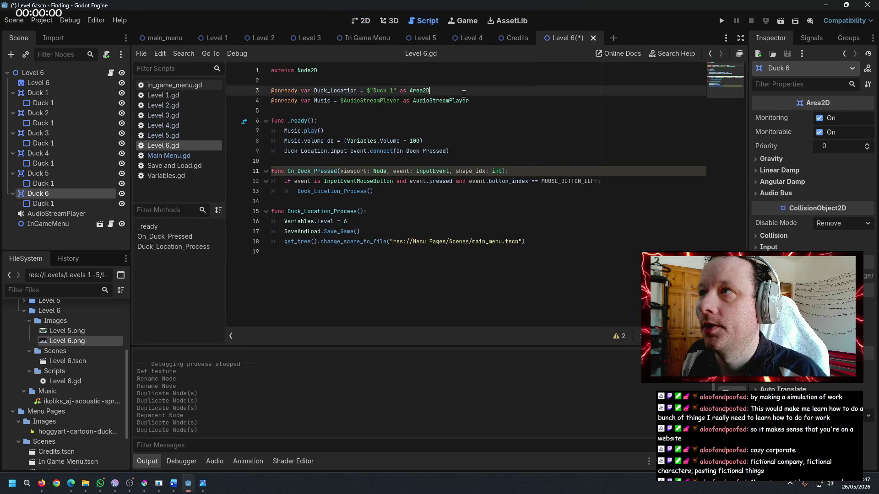
key("Return")
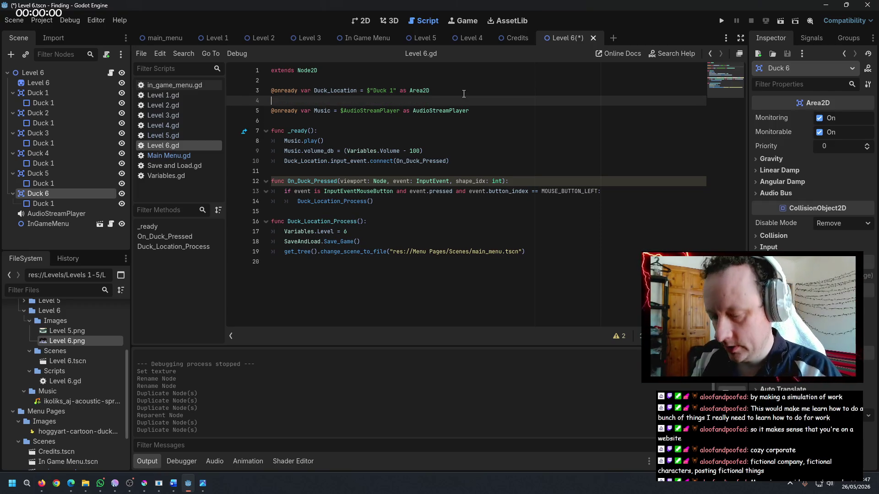
type("@onready")
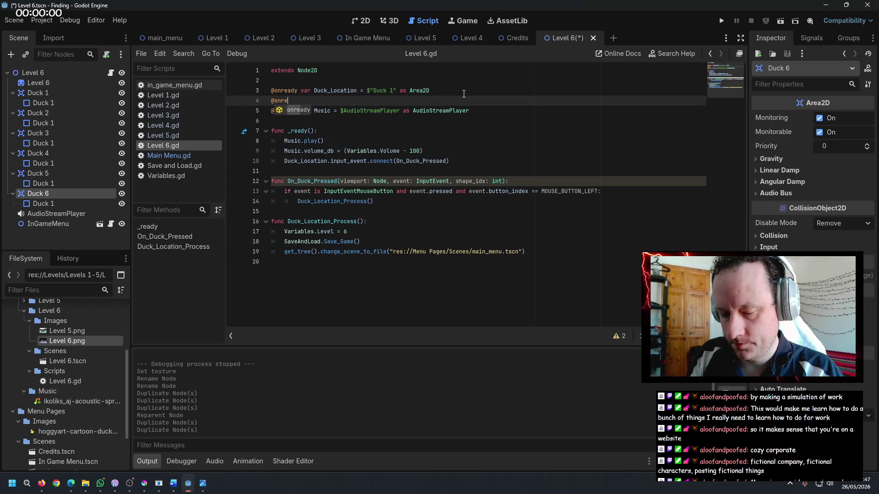
type(" var Duck_L")
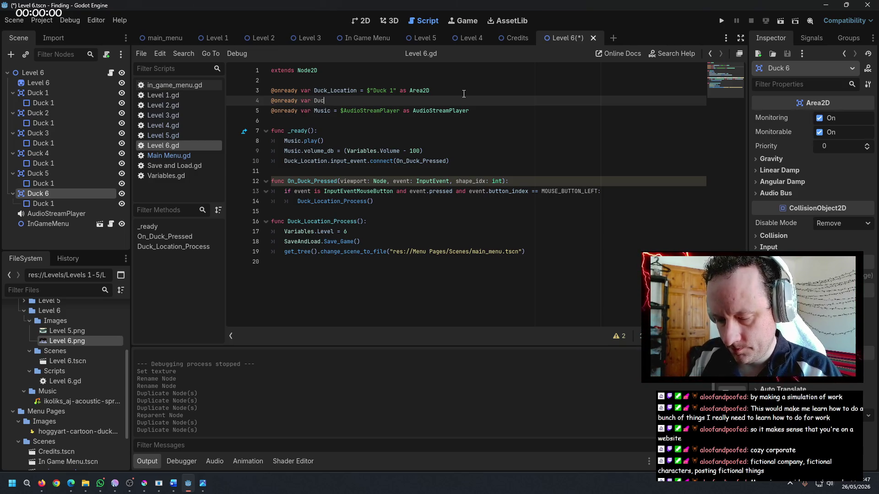
type("ocation_Tw")
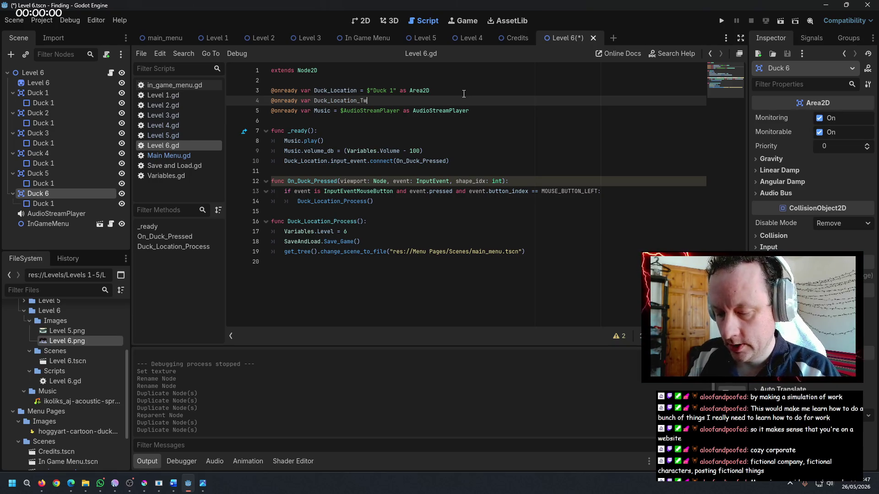
type("o =")
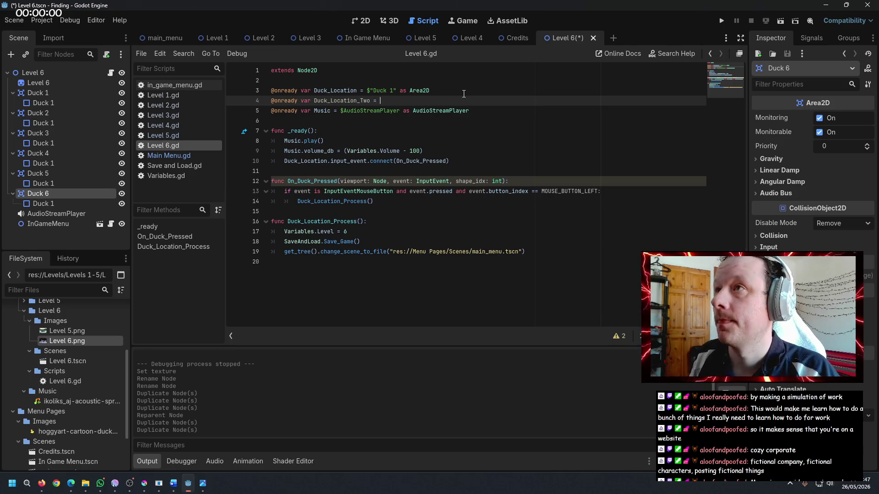
left_click_drag(34, 114, 412, 101)
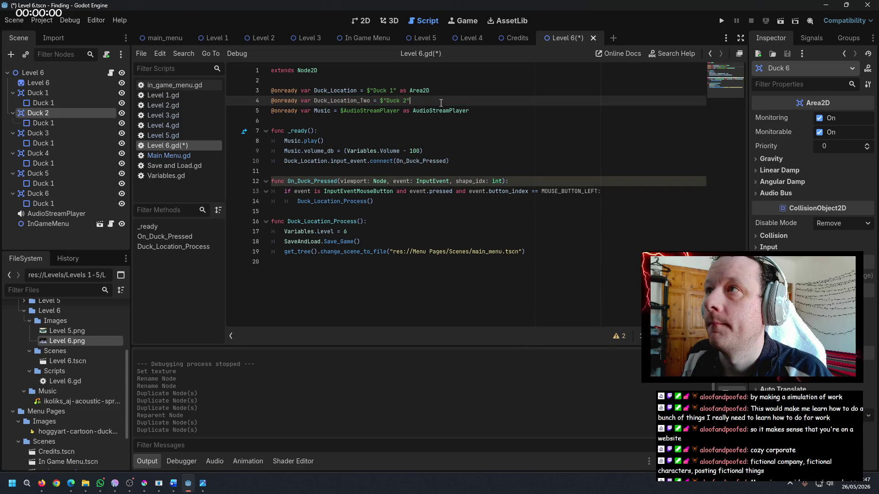
type("as Area")
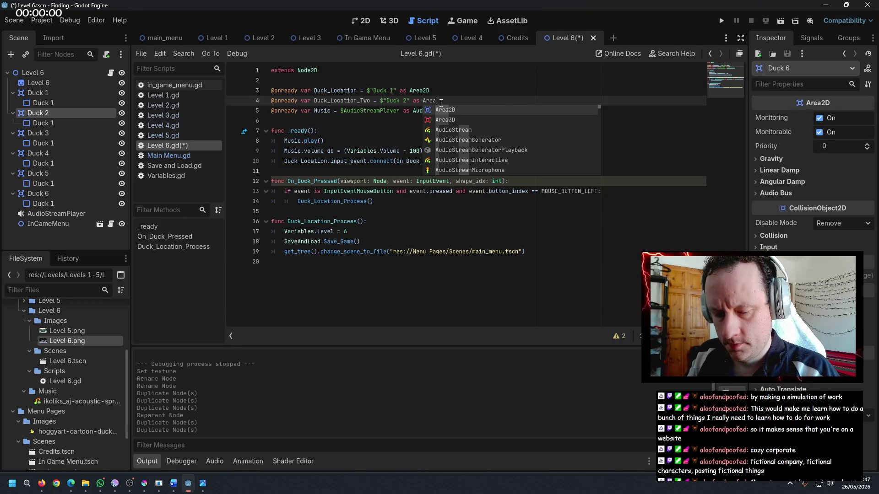
type("2D")
left_click(448, 101)
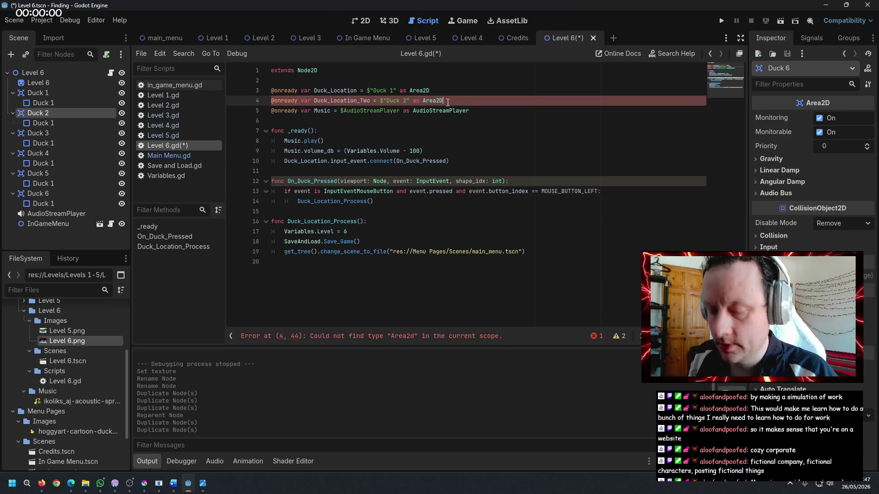
type("D")
Rename Duck_Location to Duck_Location_One on lines 3 and 10.
left_click(359, 90)
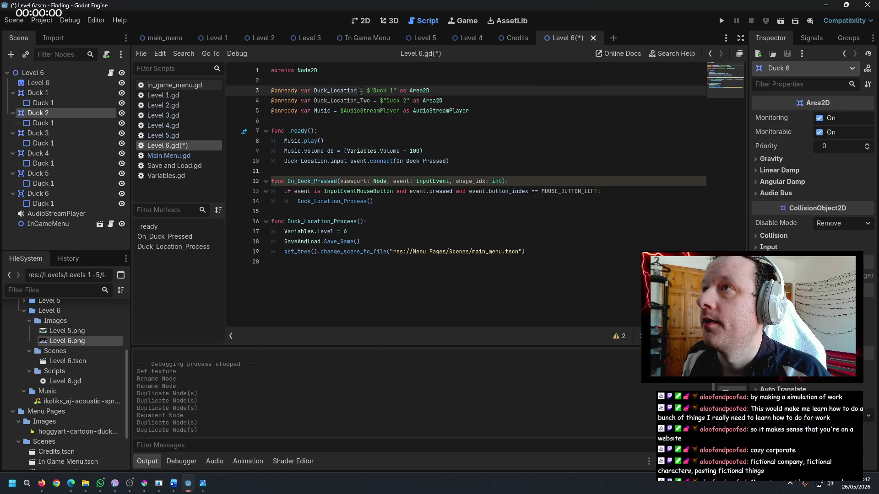
type("_One")
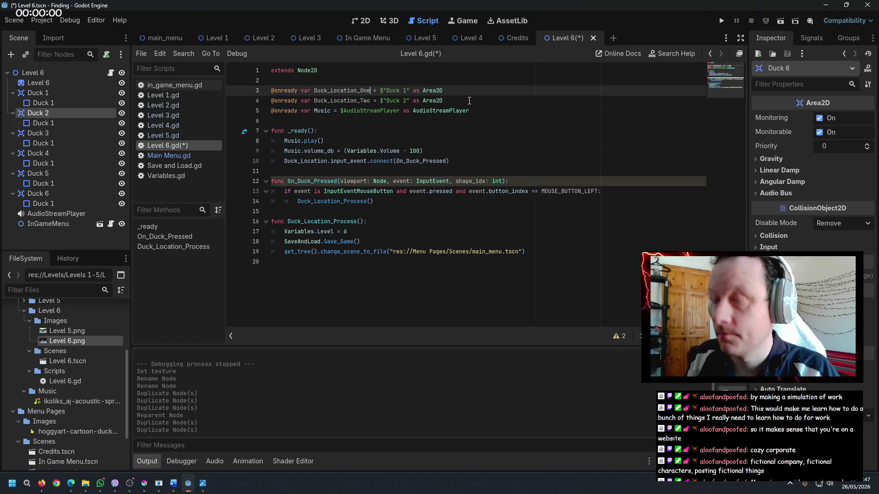
left_click(433, 151)
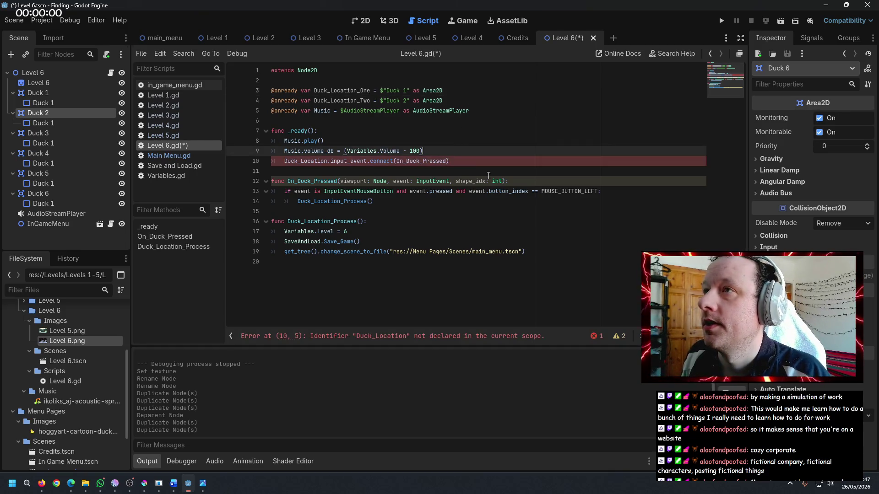
left_click(327, 161)
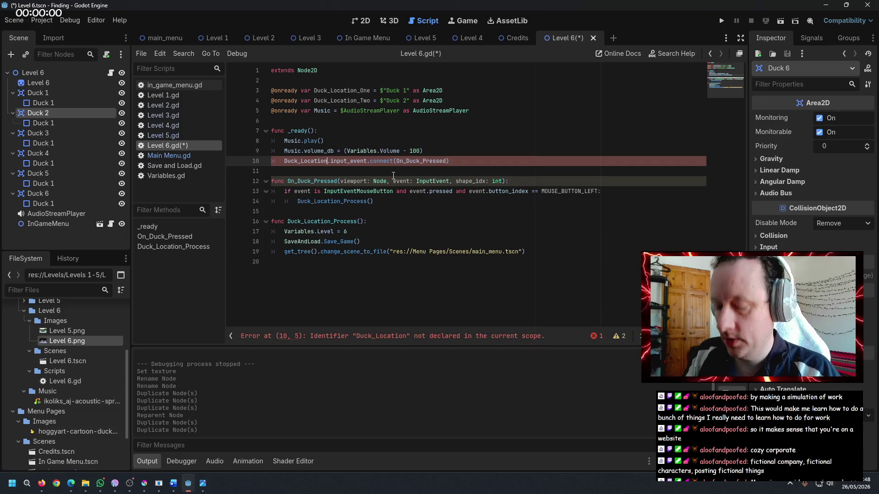
type("_One")
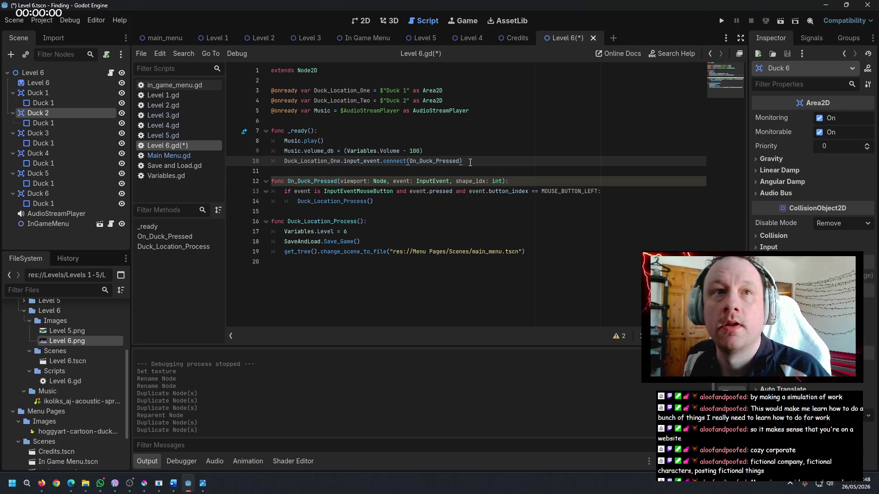
left_click(468, 100)
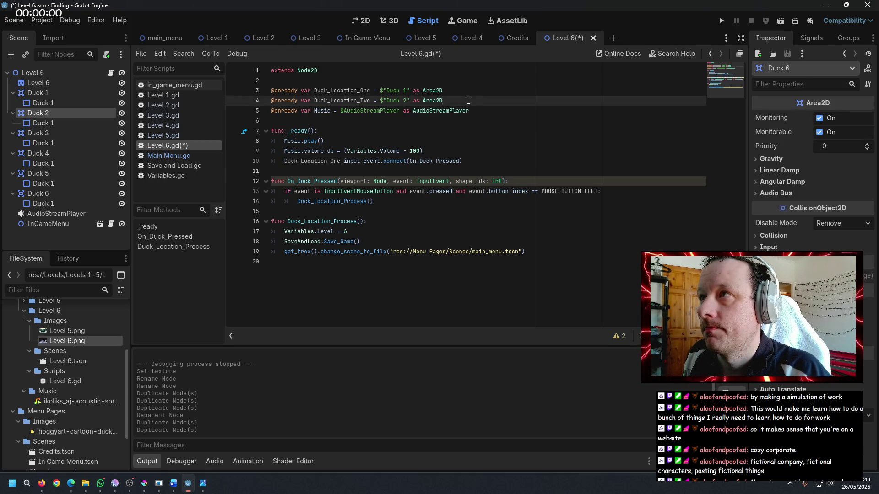
key("Return")
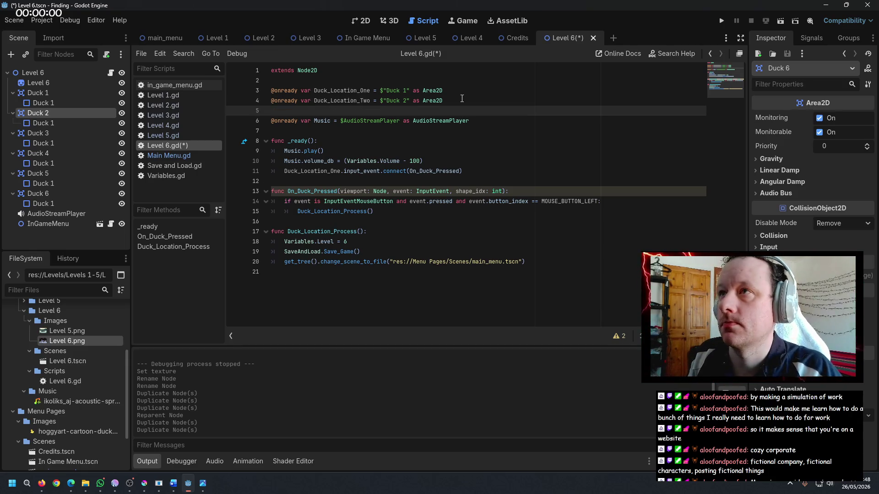
type("@onready v")
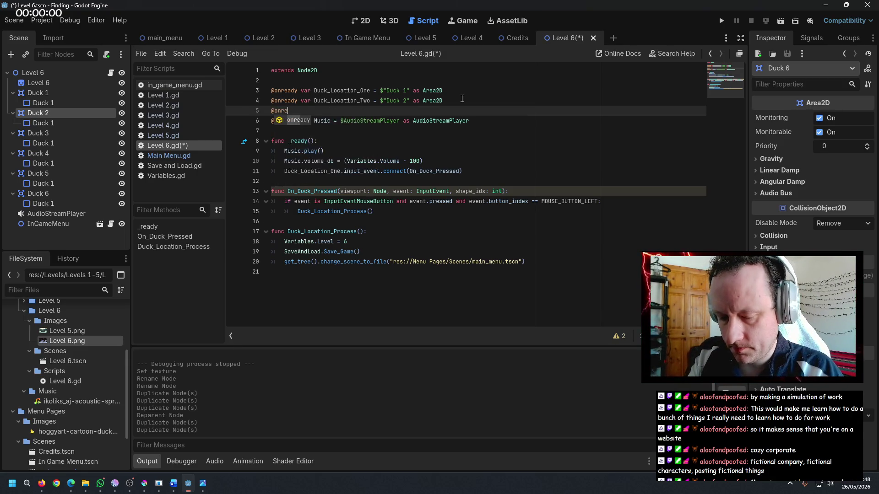
type("ar Duck_Locatio")
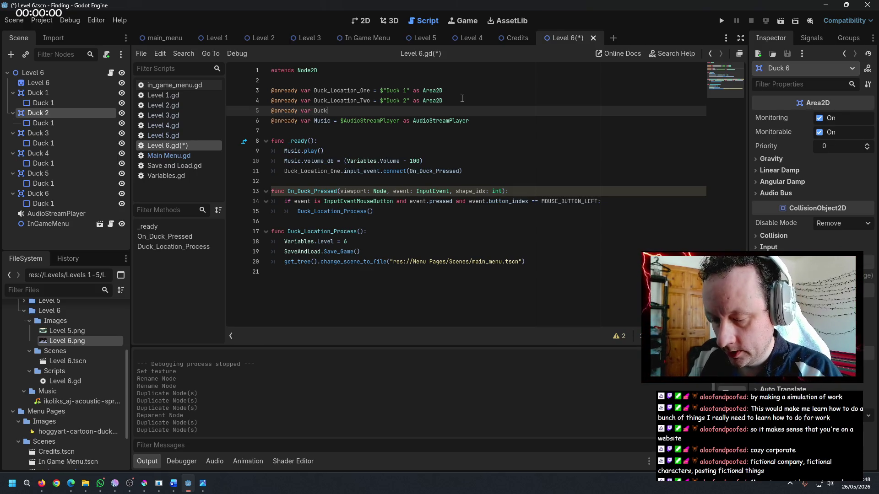
type("n_Tw")
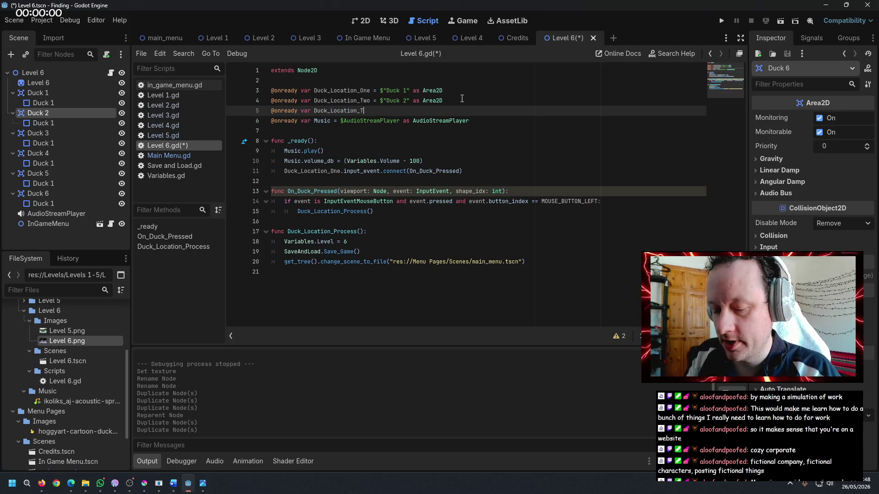
key("BackSpace")
key("BackSpace")
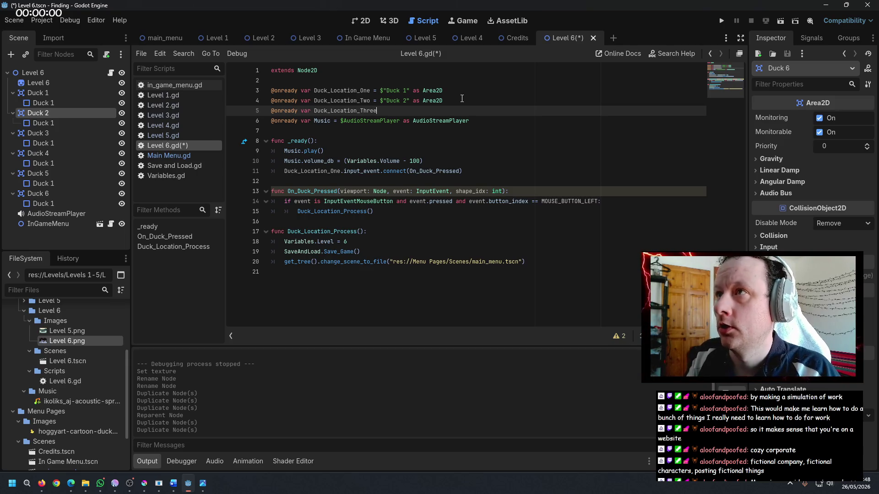
type("=")
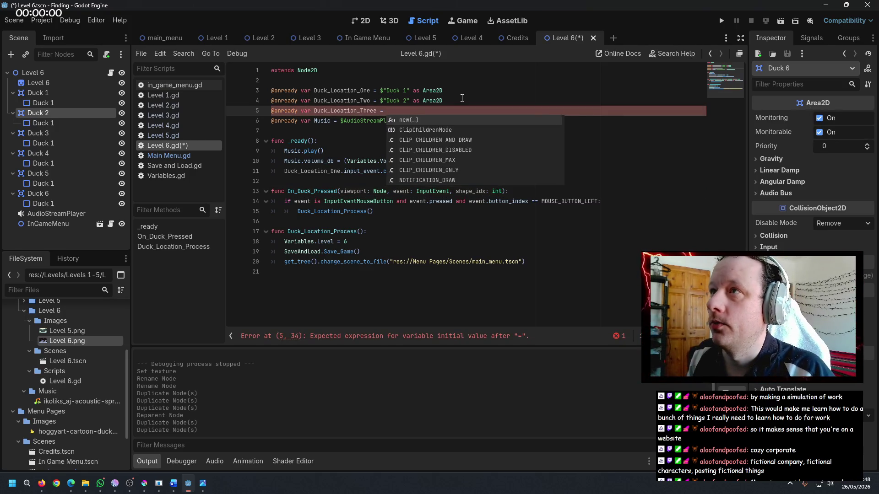
left_click_drag(51, 133, 397, 110)
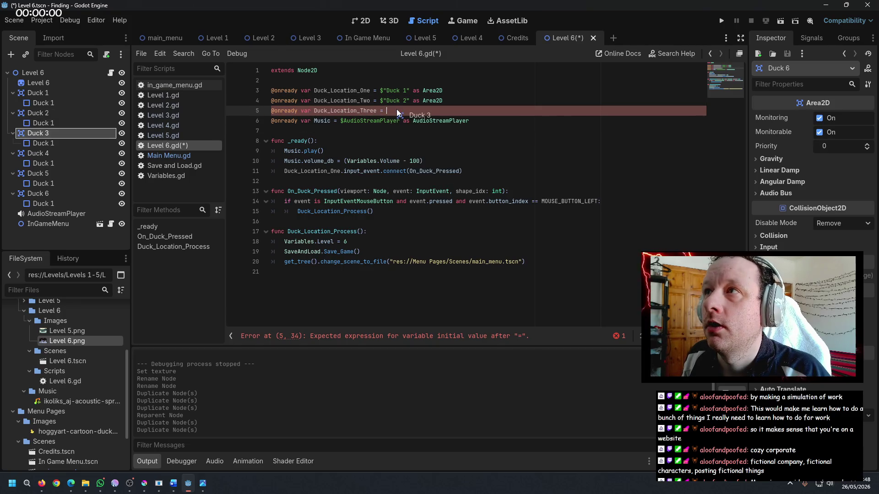
type("as ")
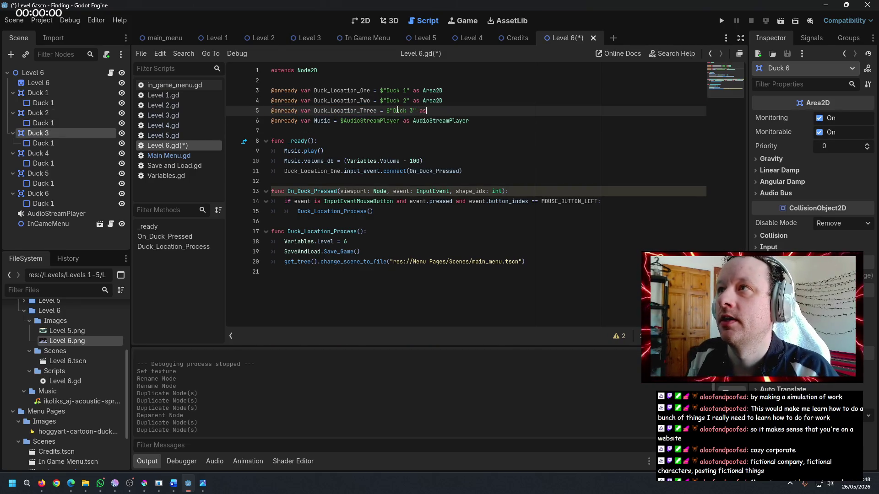
type("Area")
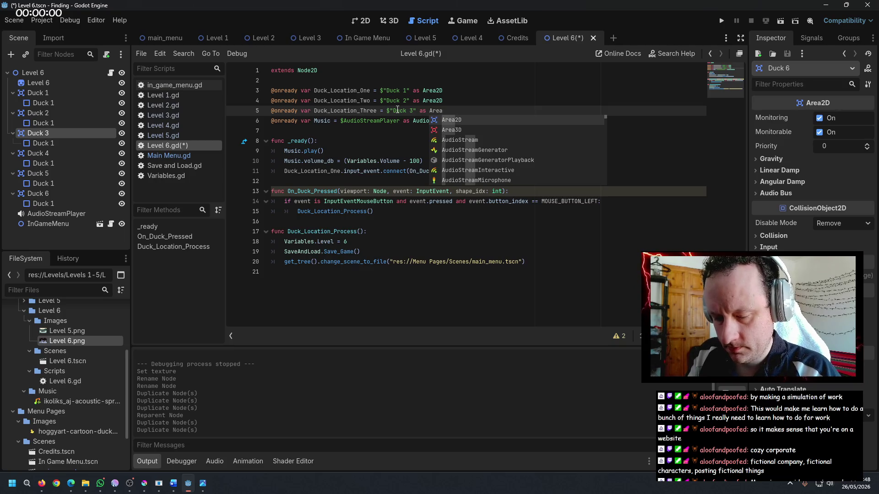
type("2D")
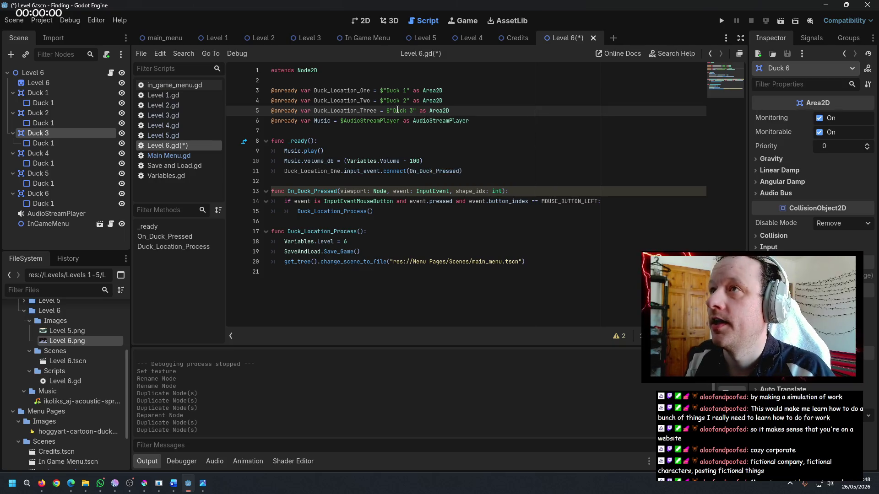
key("Return")
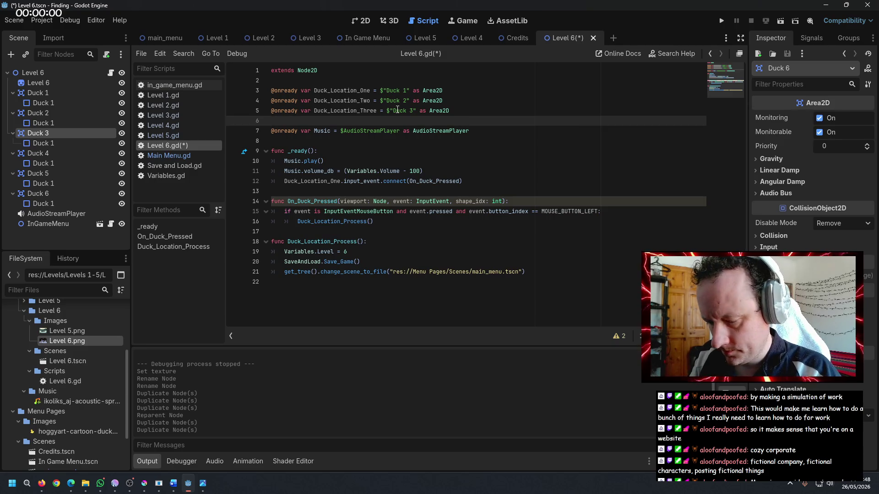
type("@onready va")
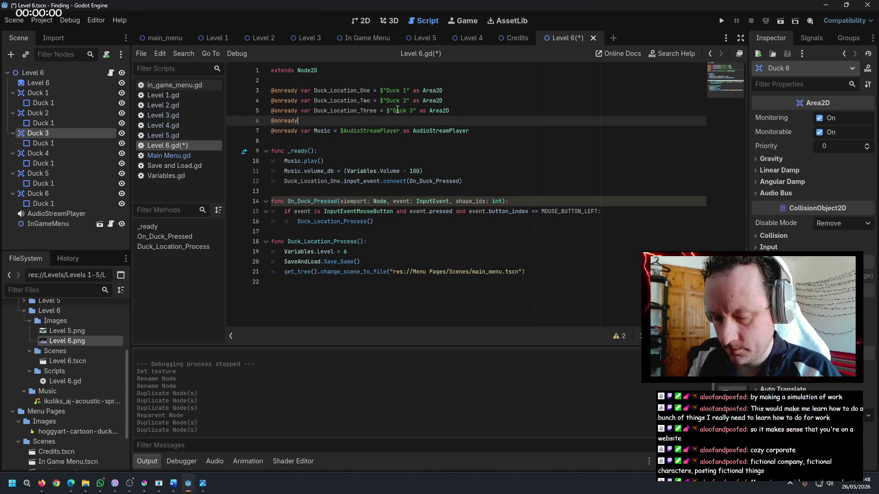
type("r ")
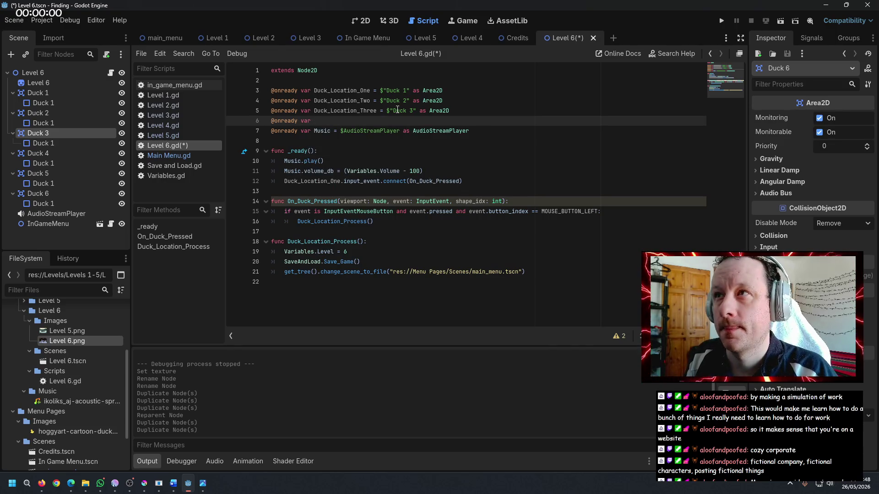
type("Duck_Loca")
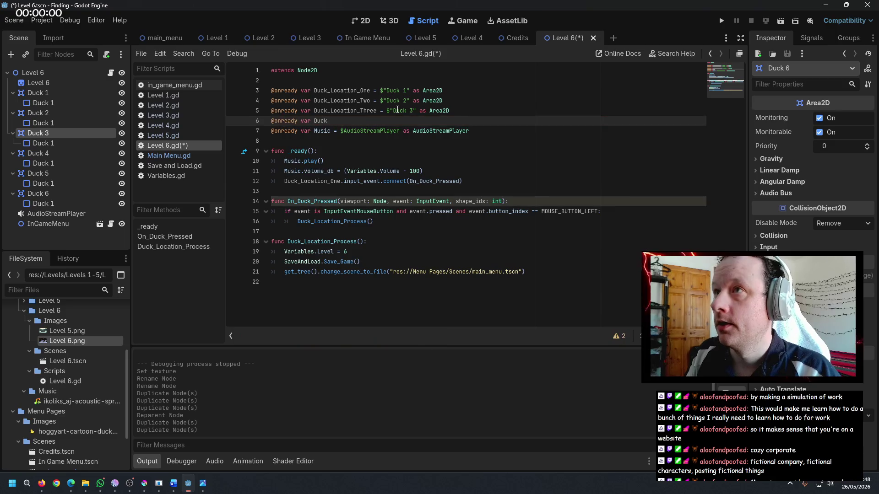
type("tion_F")
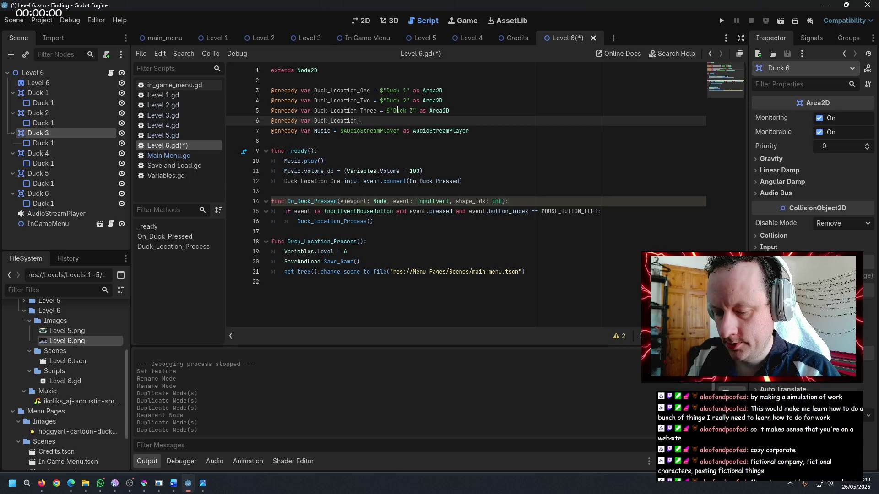
type("our =")
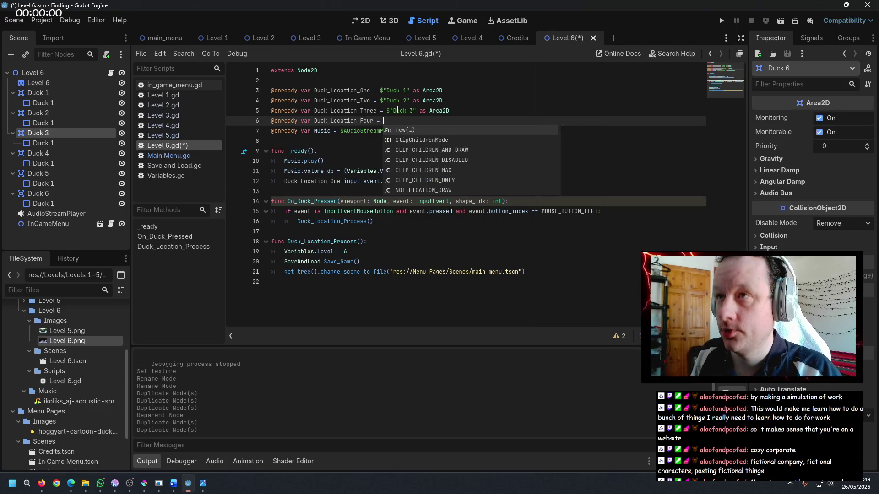
mouse_move(34, 153)
left_mouse_down()
mouse_move(284, 156)
mouse_move(399, 121)
left_mouse_up()
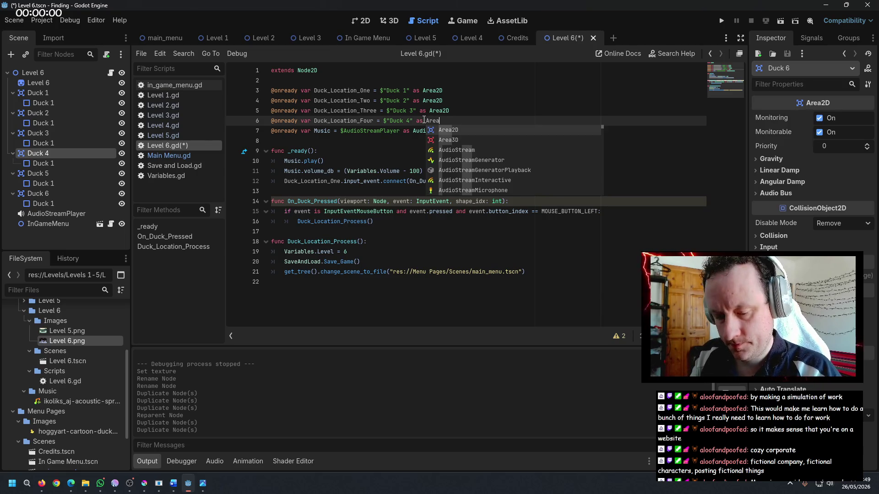
type("2")
key("Return")
key("Return")
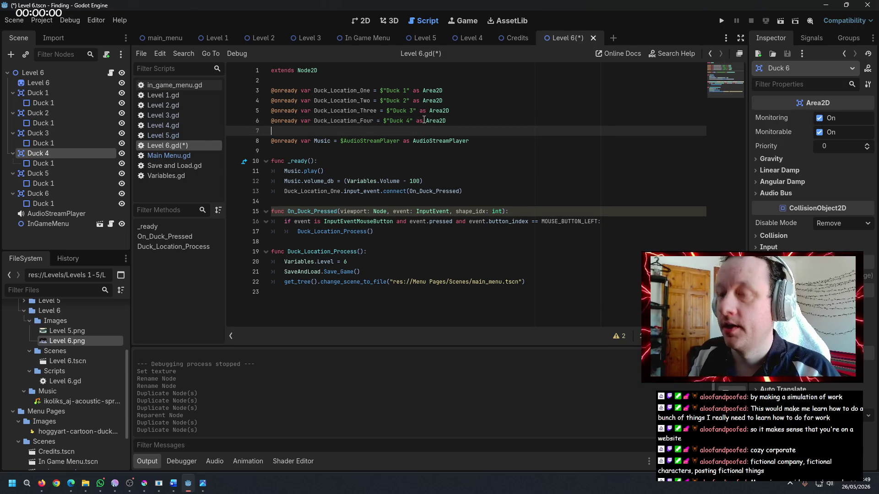
type("@onready var")
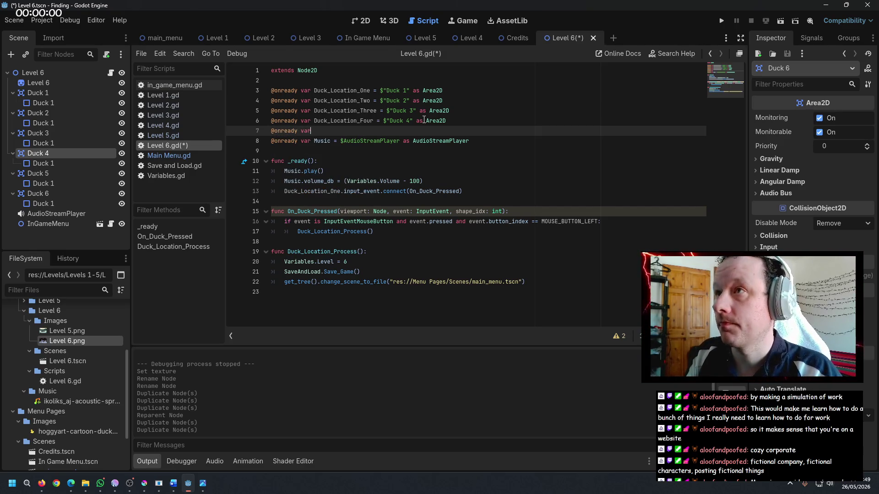
type(" Duck_Location")
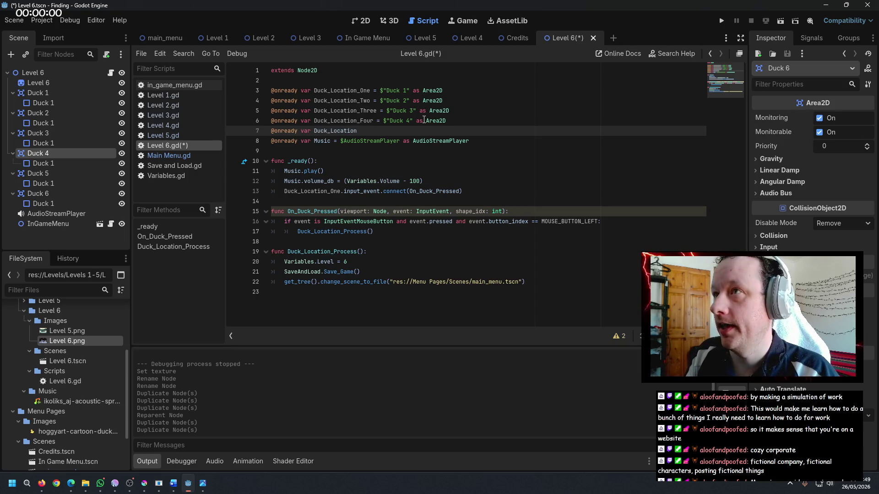
type("_Five")
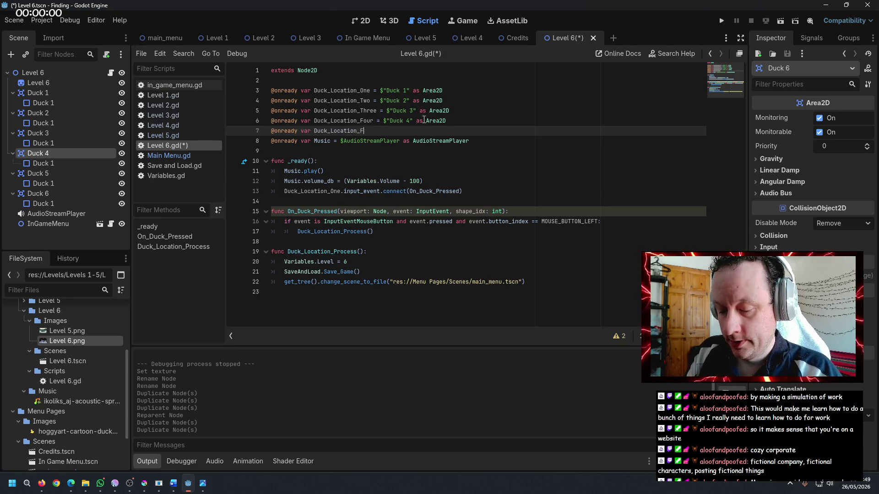
type(" =")
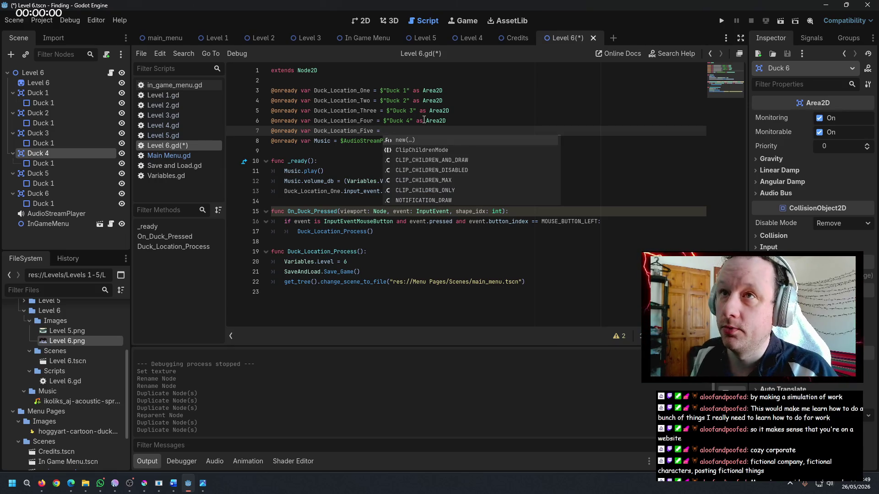
mouse_move(56, 177)
left_mouse_down()
mouse_move(270, 158)
mouse_move(394, 130)
left_mouse_up()
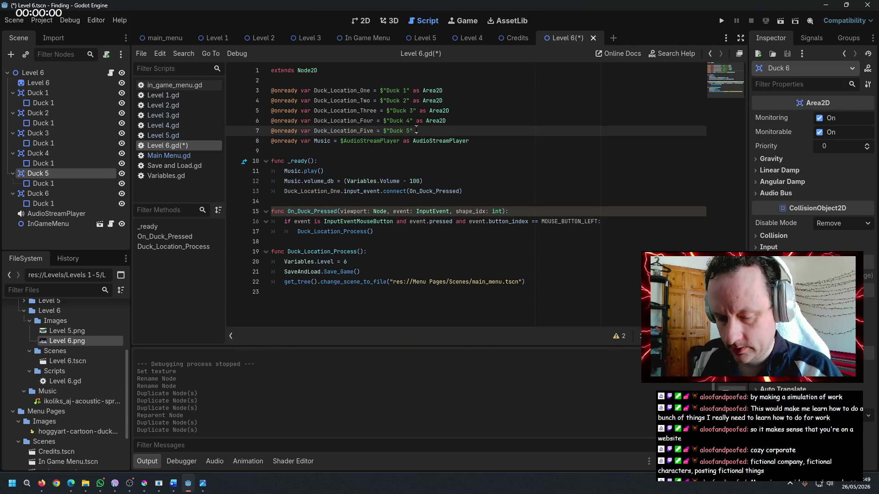
type("rea2D")
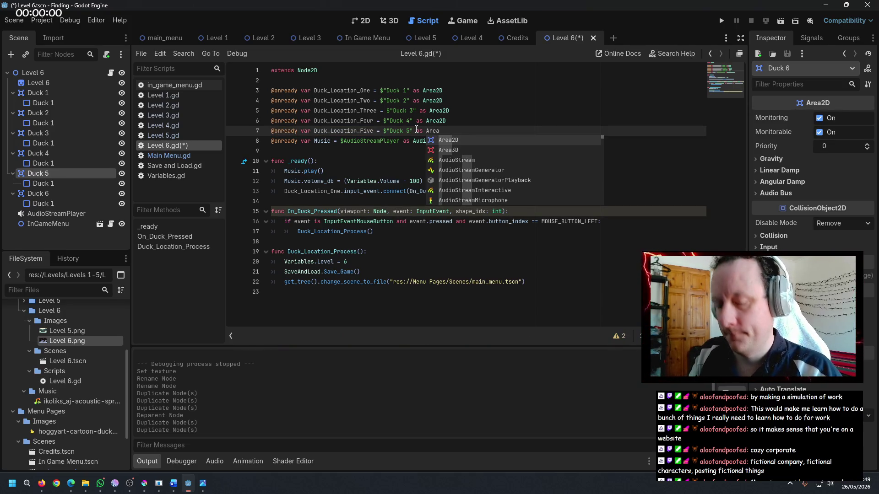
key("Return")
key("Return")
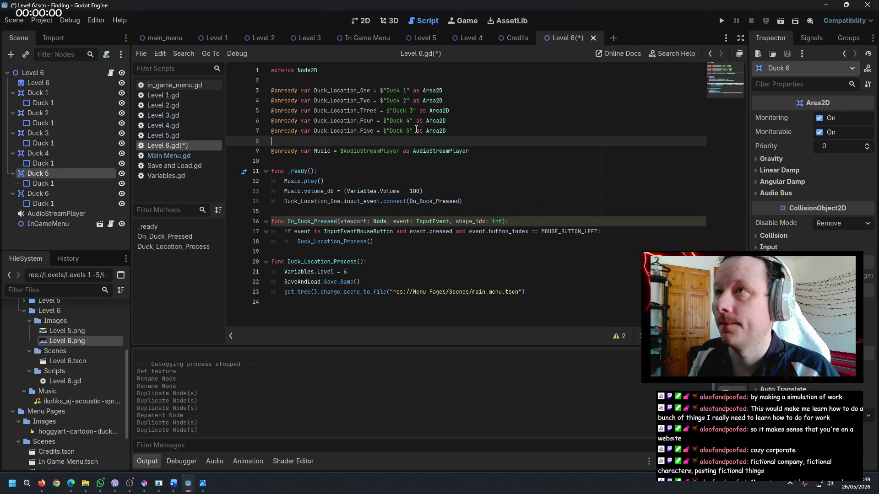
type("@")
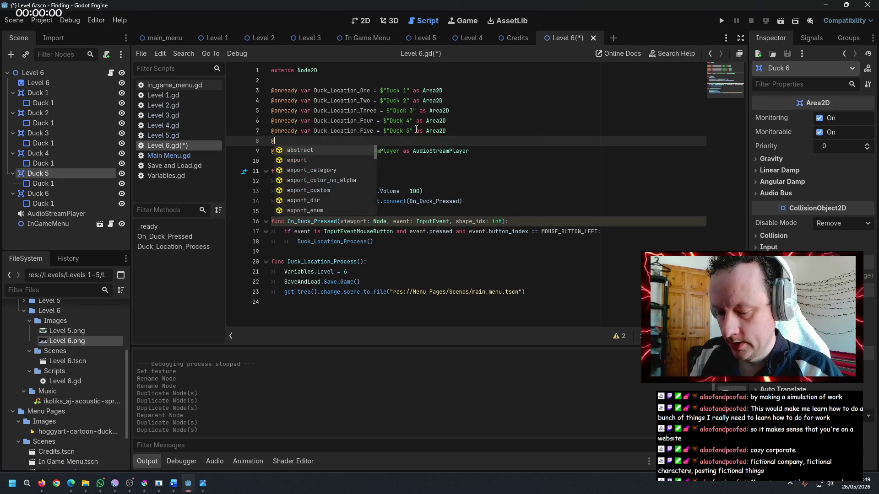
type("onre")
key("Return")
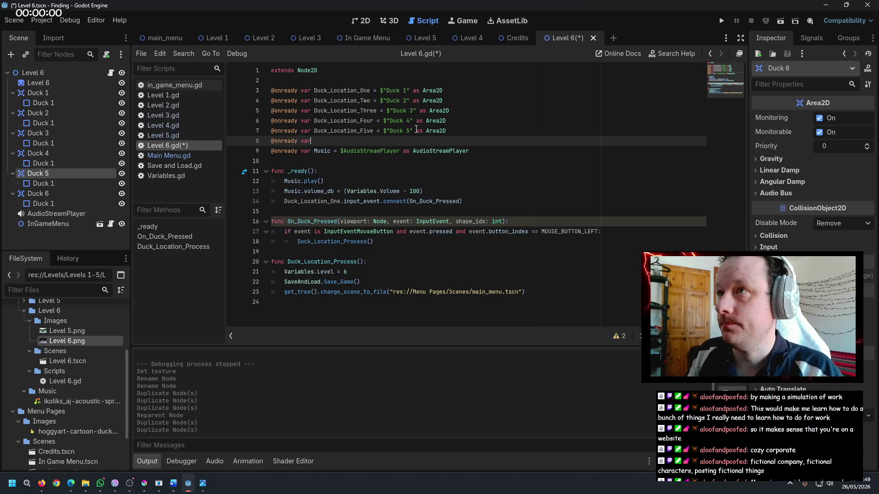
type("Duck")
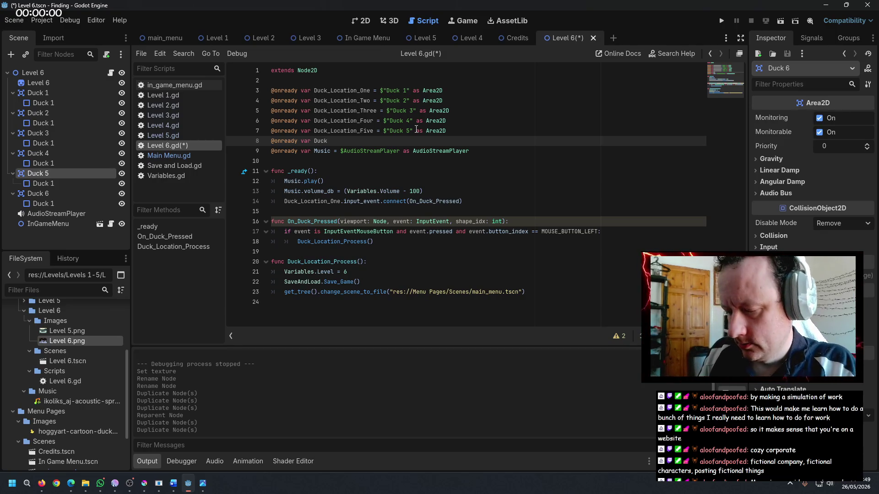
type("Location")
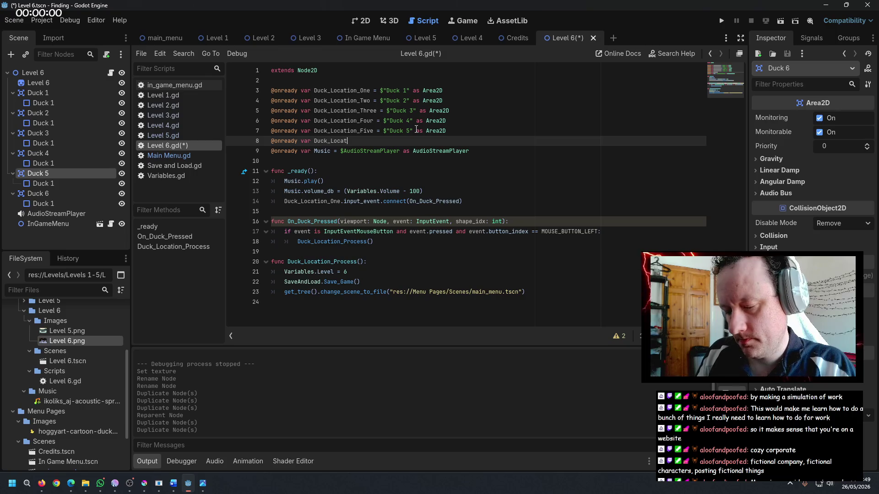
type("_Si")
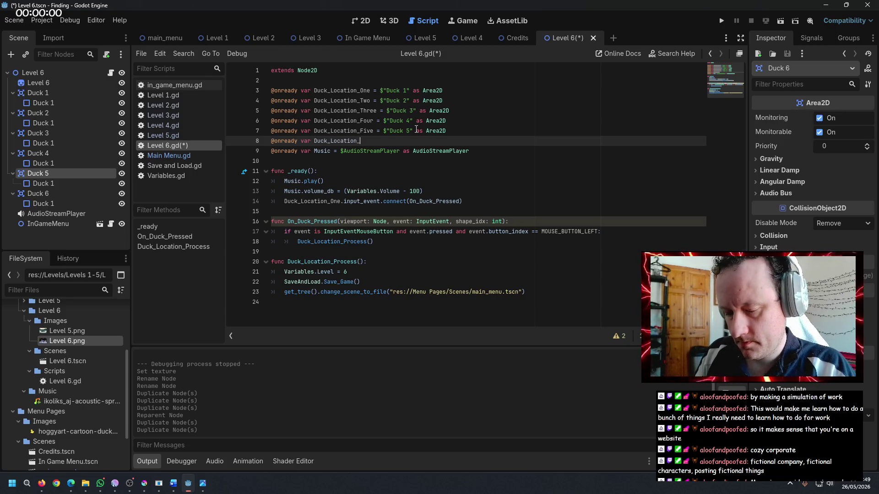
type("x")
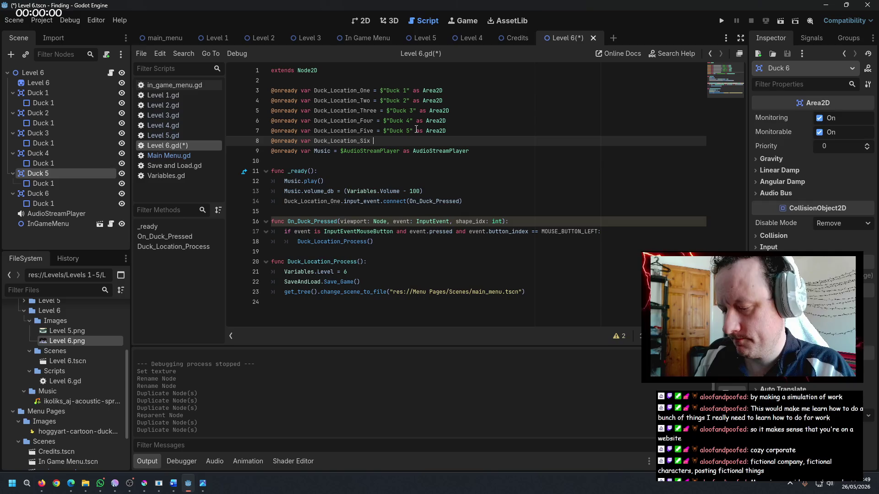
type(" =")
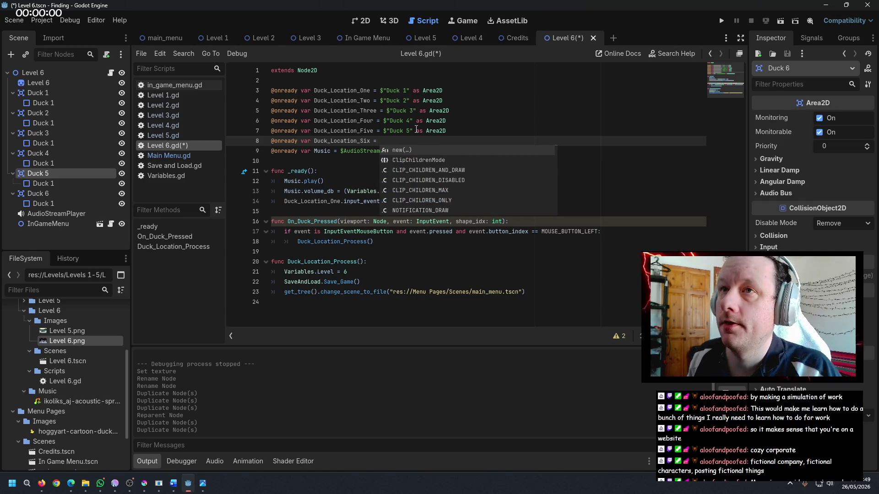
mouse_move(38, 193)
left_mouse_down()
mouse_move(338, 190)
mouse_move(392, 149)
left_mouse_up()
type("as Area2")
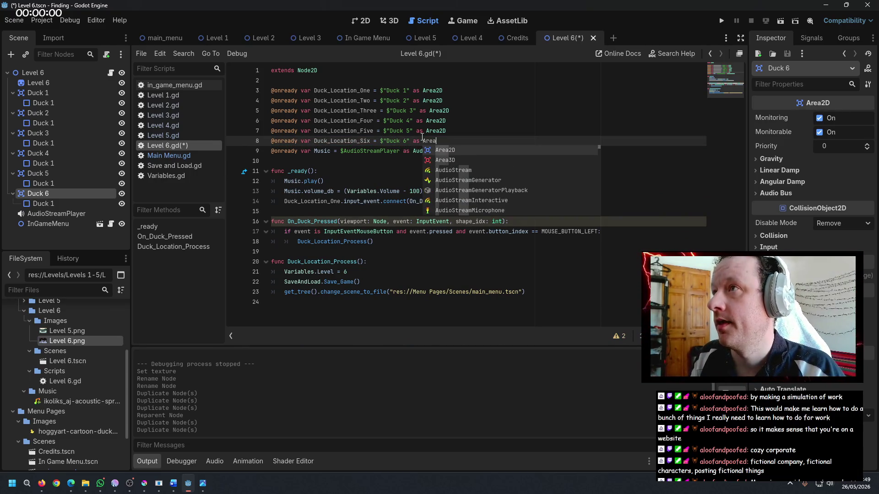
type("D")
left_click(437, 123)
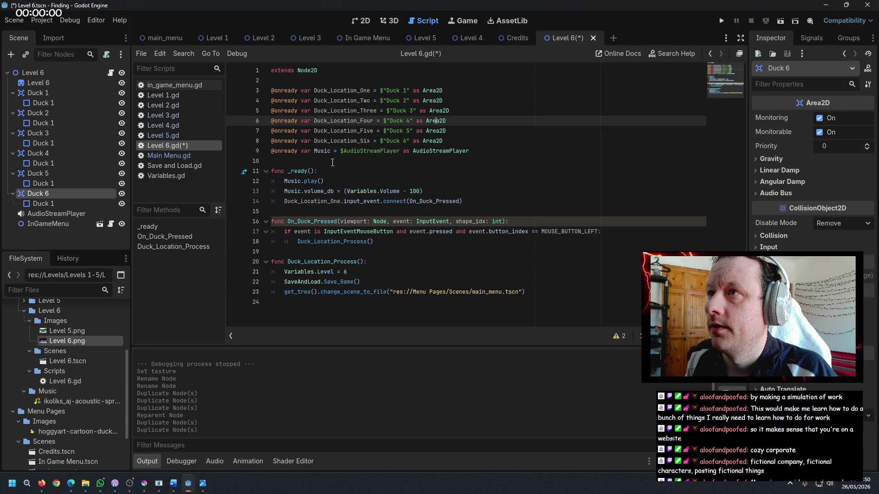
Insert two blank lines after the declarations and begin a duck_one variable.
left_click(332, 163)
key("Return")
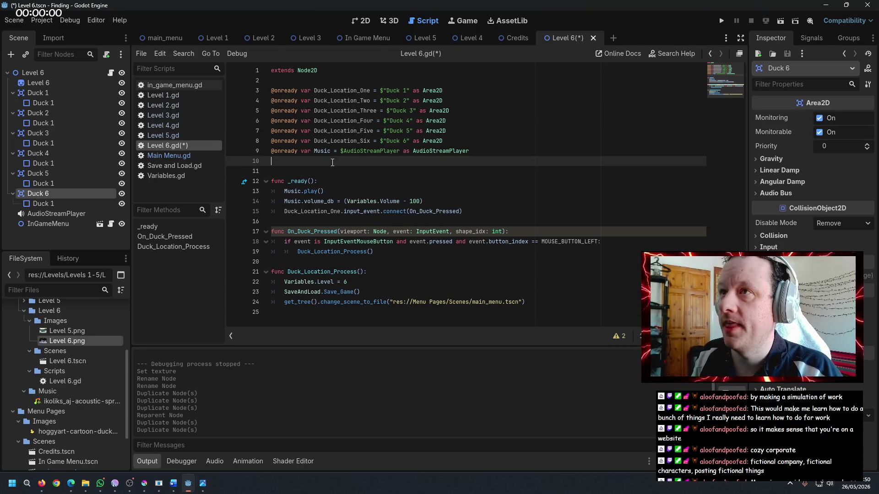
key("Return")
type("var")
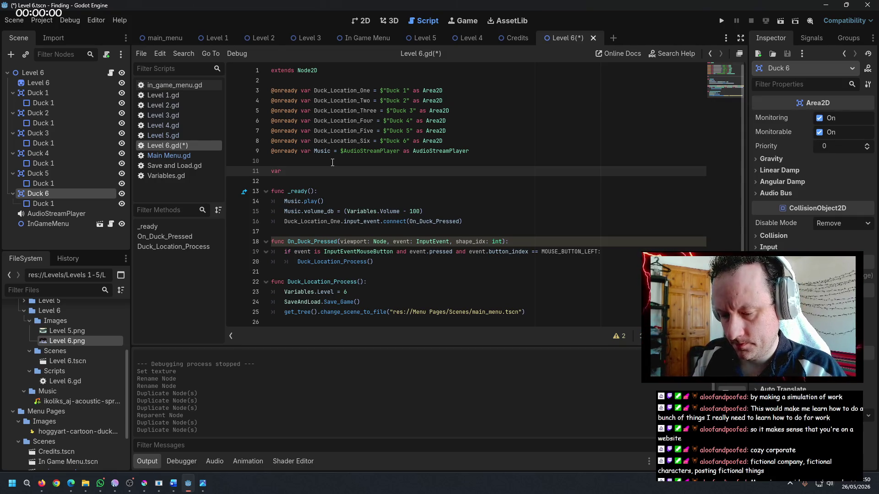
type("duck")
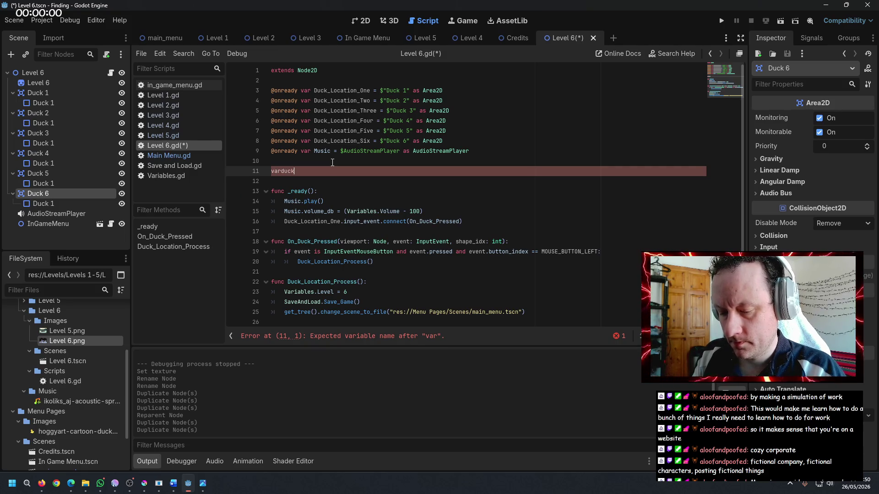
type("_one")
key("BackSpace")
key("BackSpace")
key("BackSpace")
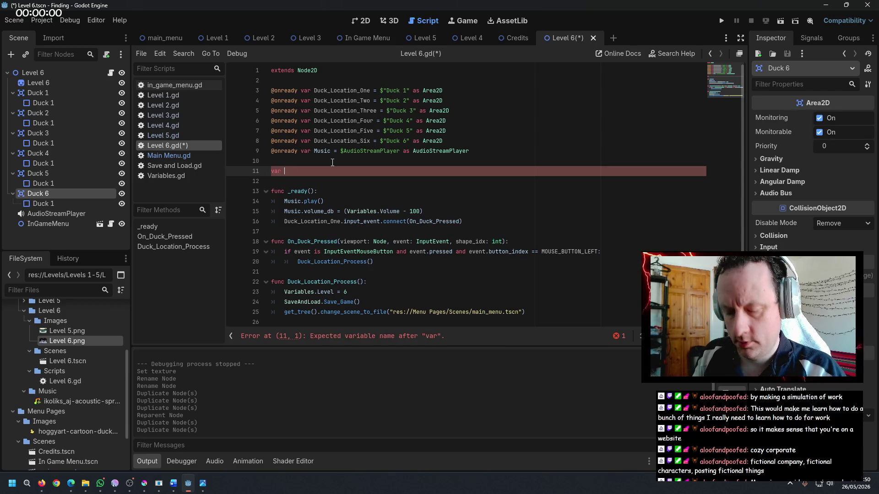
type("duck_o")
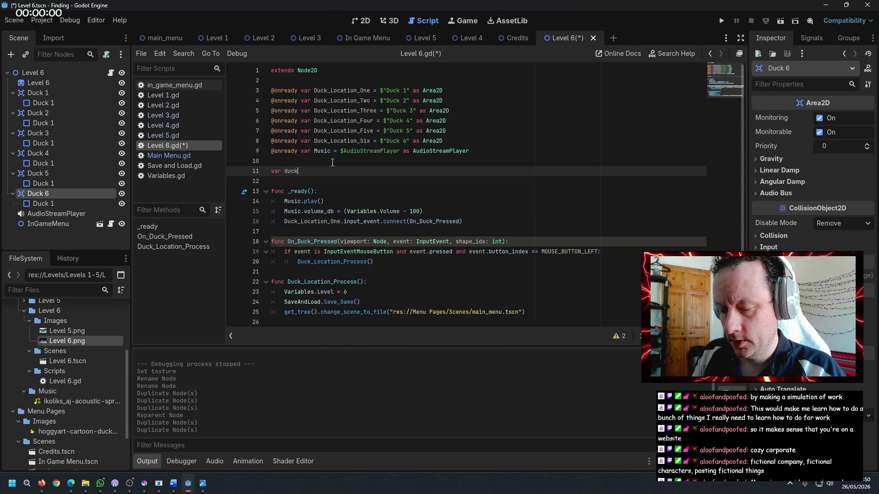
type("ne ")
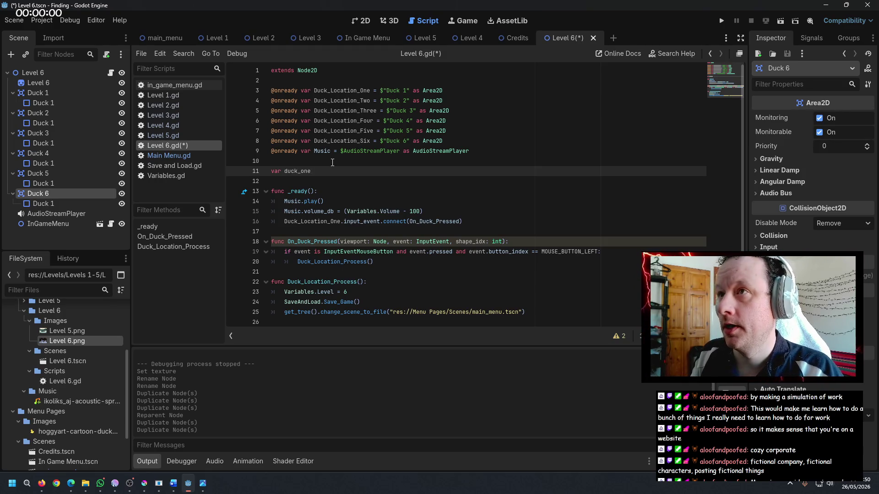
type("= fa")
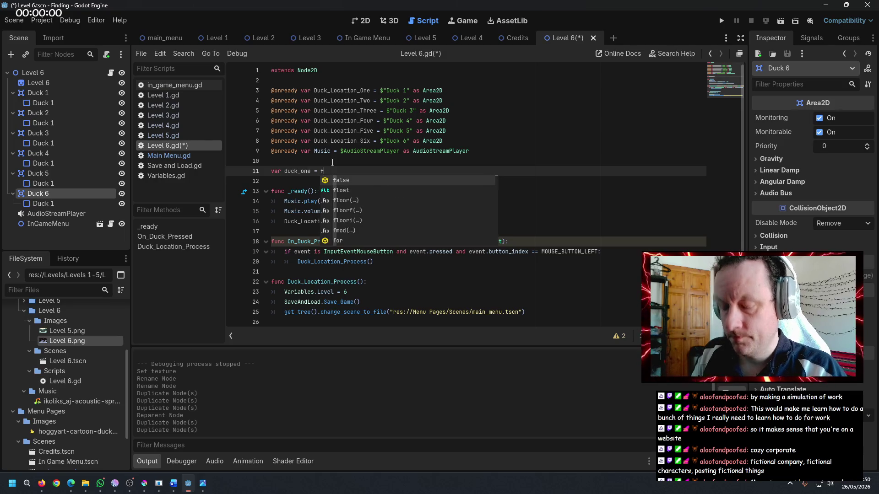
key("BackSpace")
key("BackSpace")
key("BackSpace")
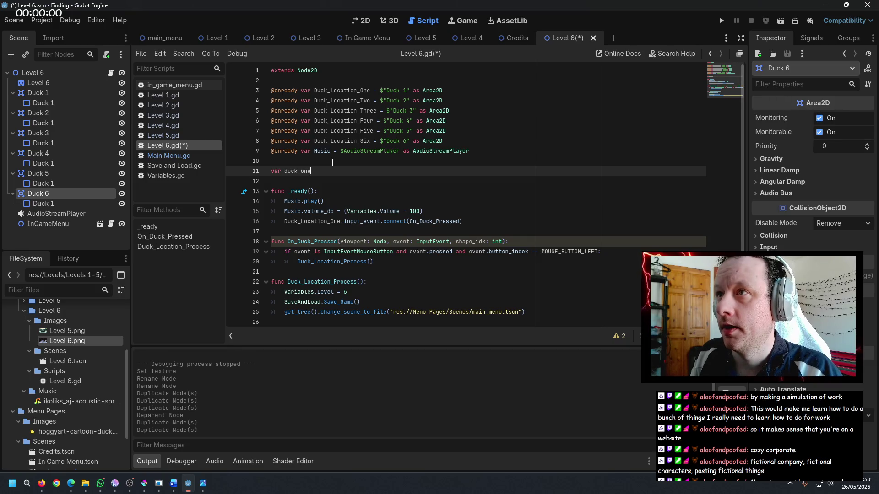
key("BackSpace")
key("BackSpace")
key("BackSpace")
key("BackSpace")
key("BackSpace")
key("BackSpace")
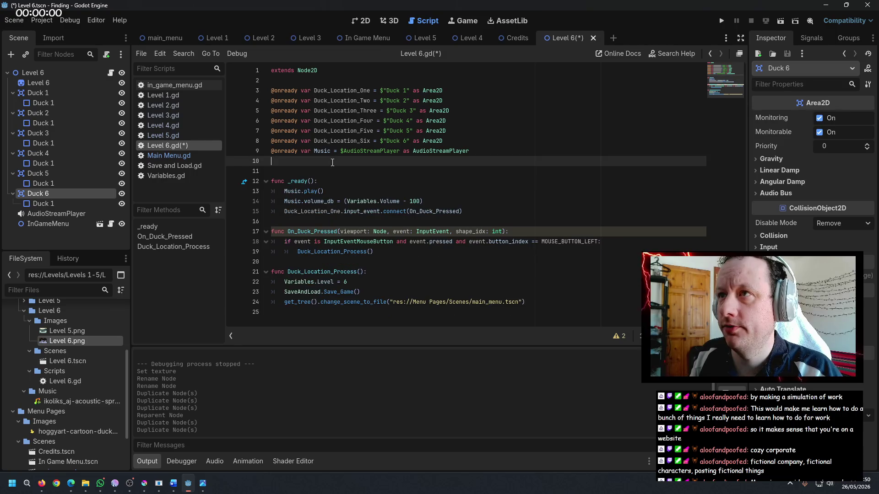
key("Down")
key("Down")
key("Down")
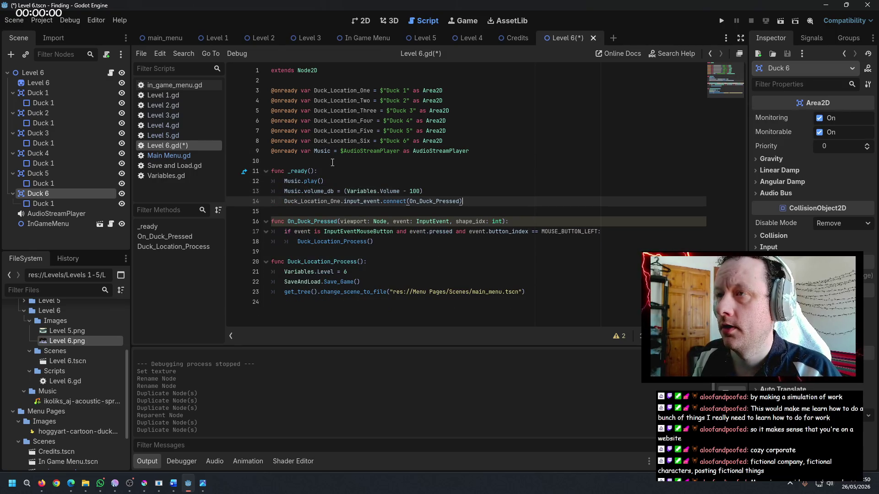
key("Up")
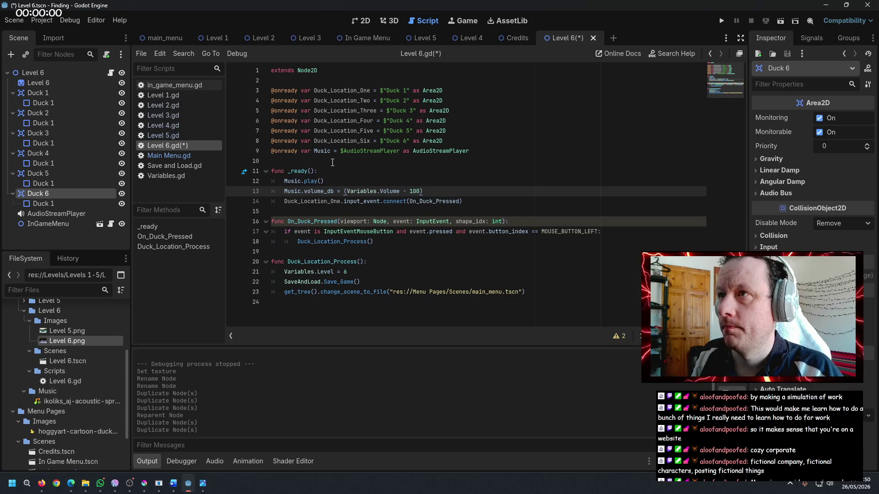
Inside _ready, add 'var duck_one = false' and 'var duck_two = false' flags.
key("Return")
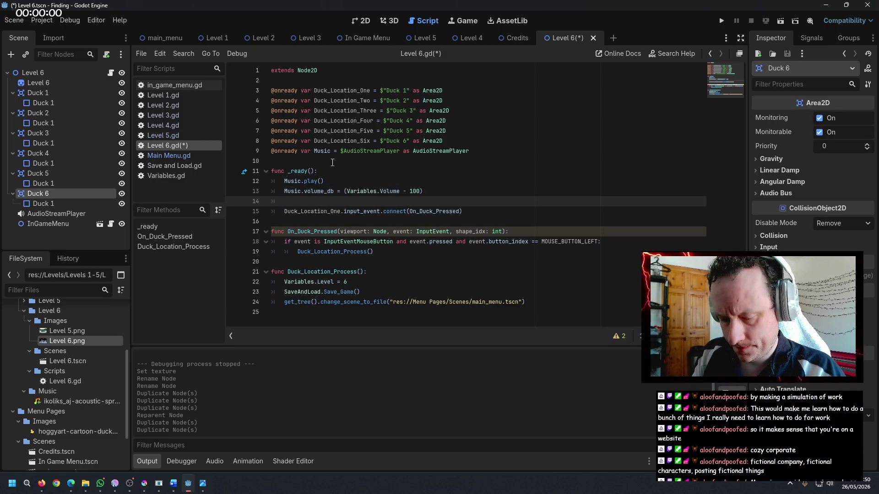
type("var")
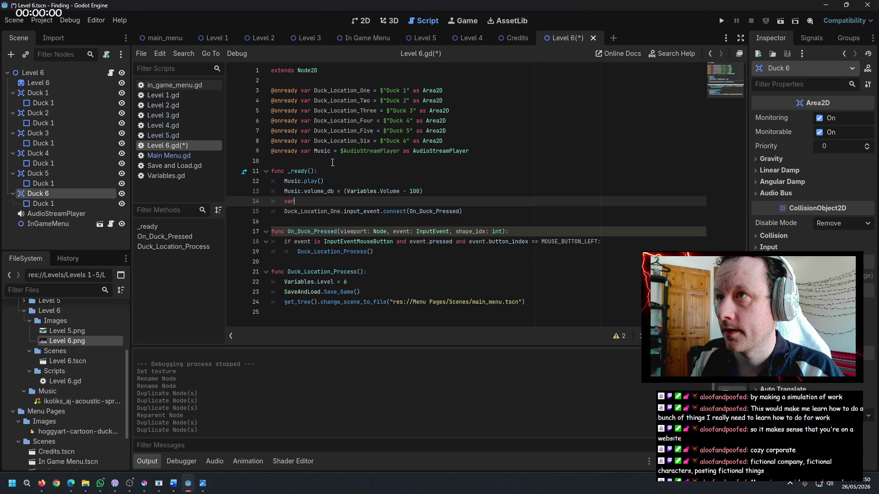
type(" duck")
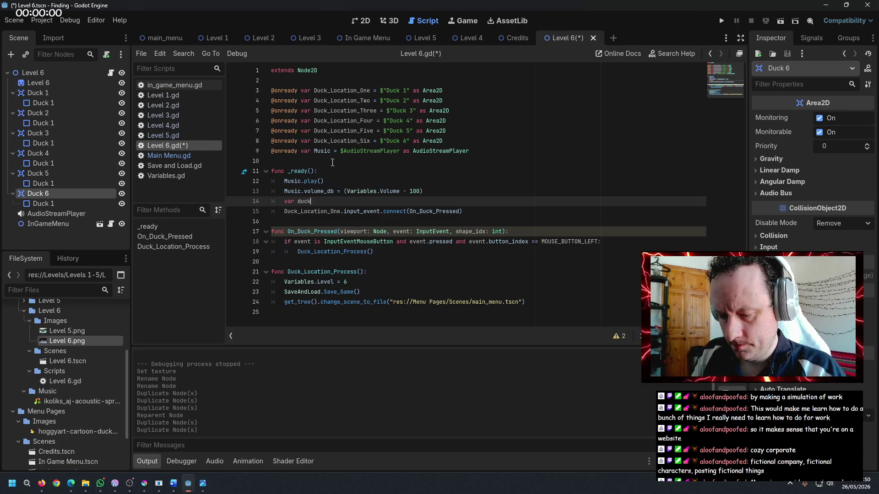
type("_one ")
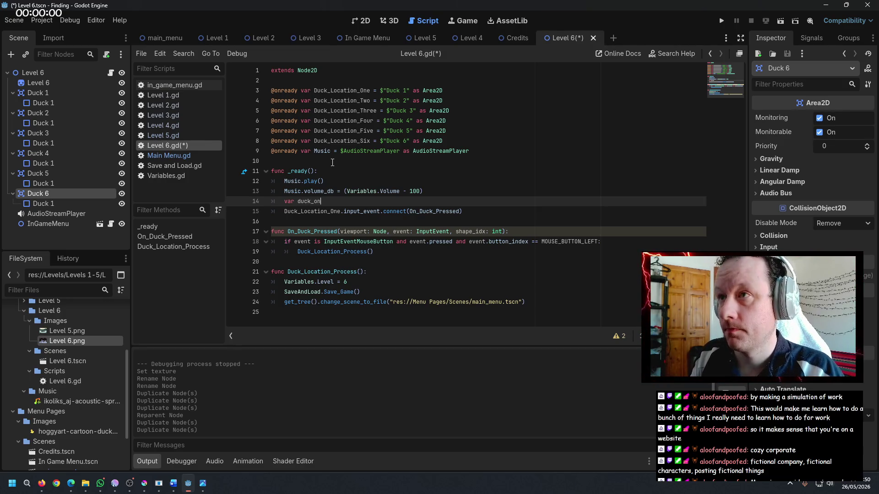
type("= ")
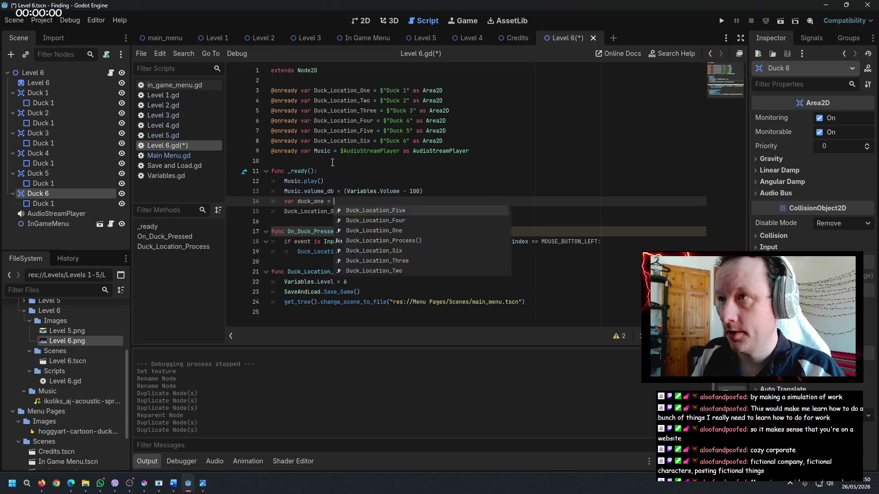
type("false")
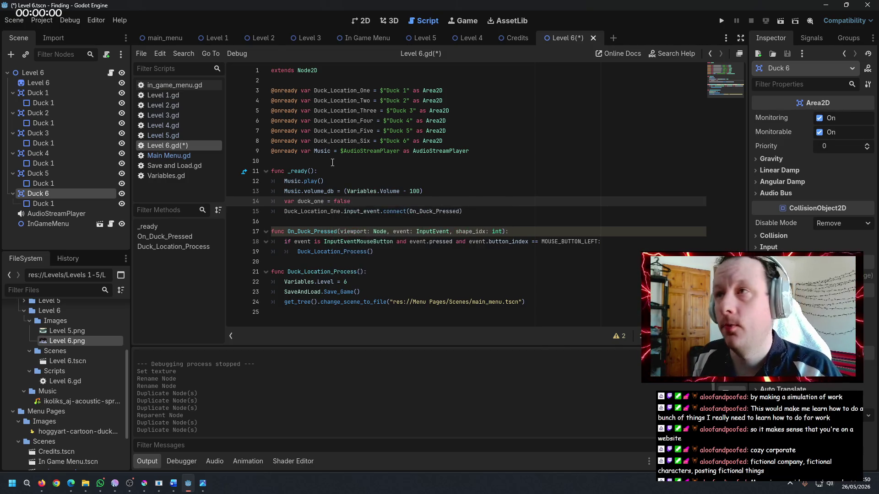
key("Return")
type("var")
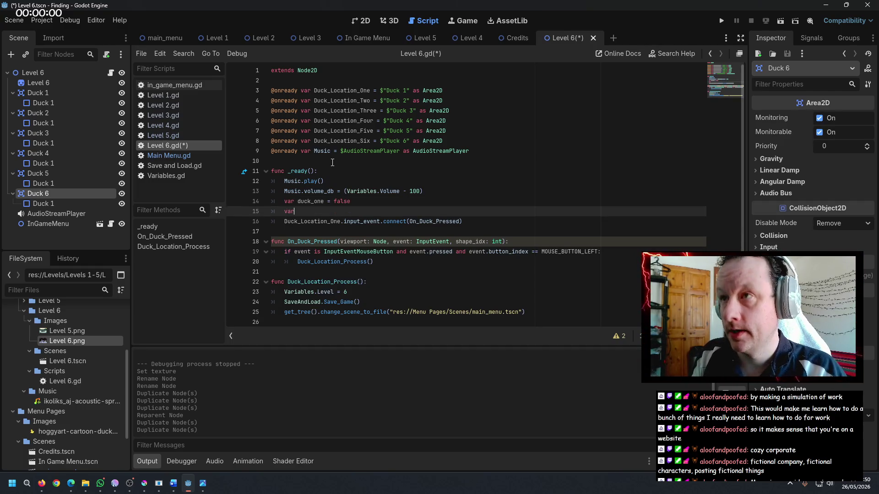
type(" duck")
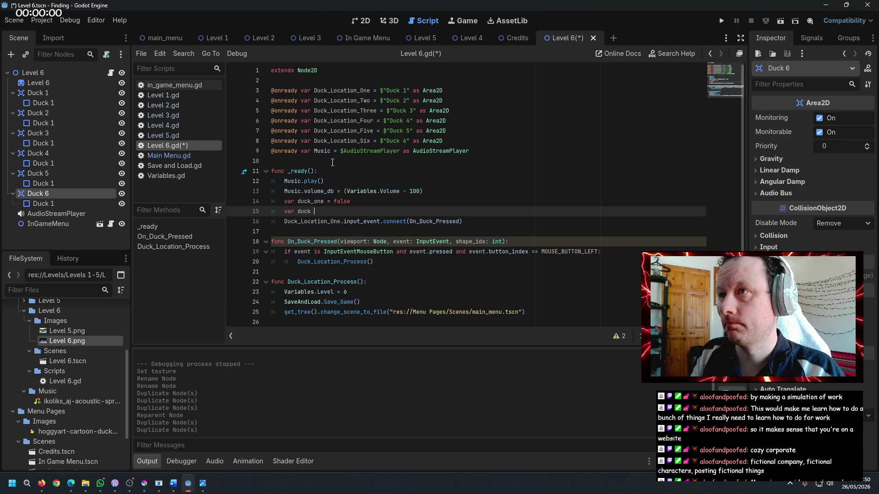
type(" tw")
key("BackSpace")
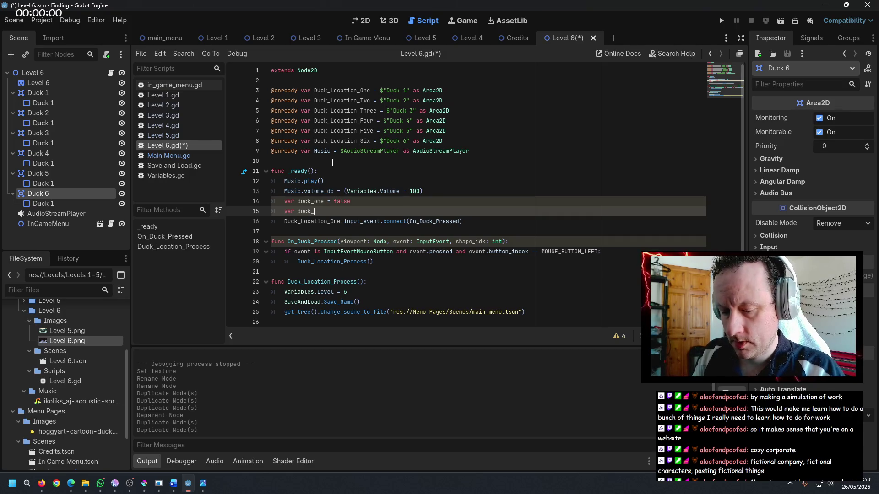
type("wo =")
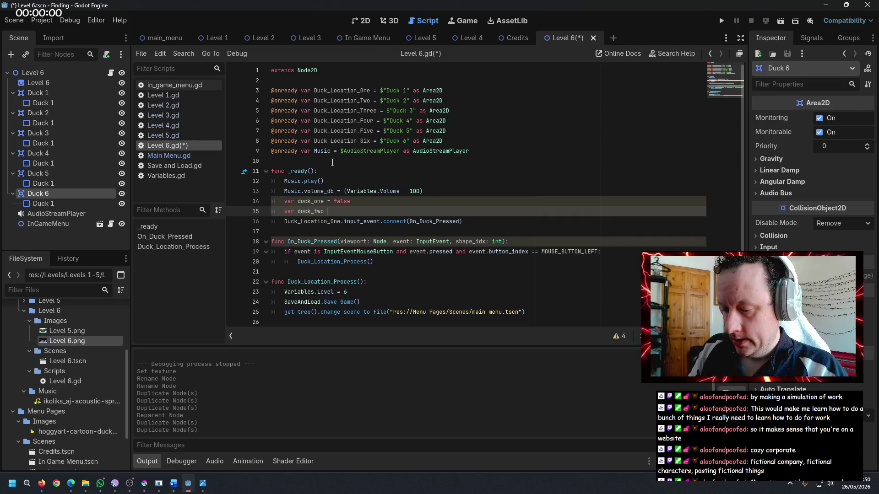
type(" fals")
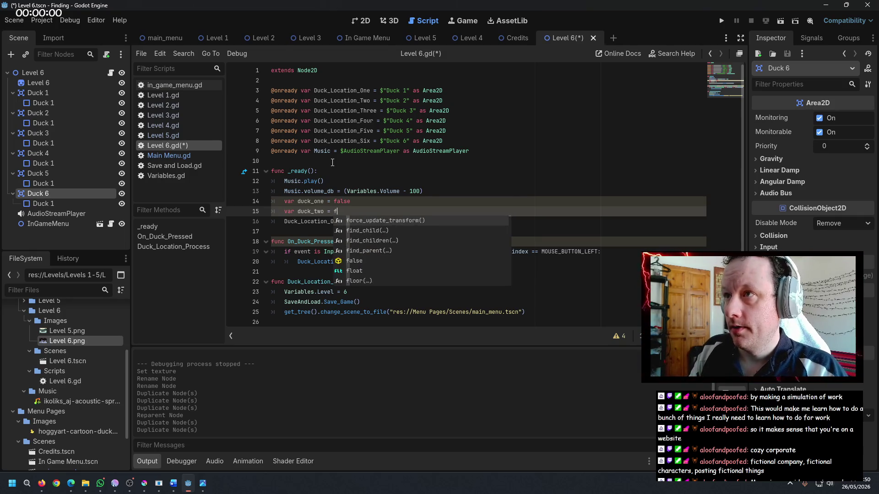
type("e")
key("Return")
key("Return")
Add duck_three, duck_four and duck_five flags set to false, deleting the unfinished sixth line.
type("var duck_three = false")
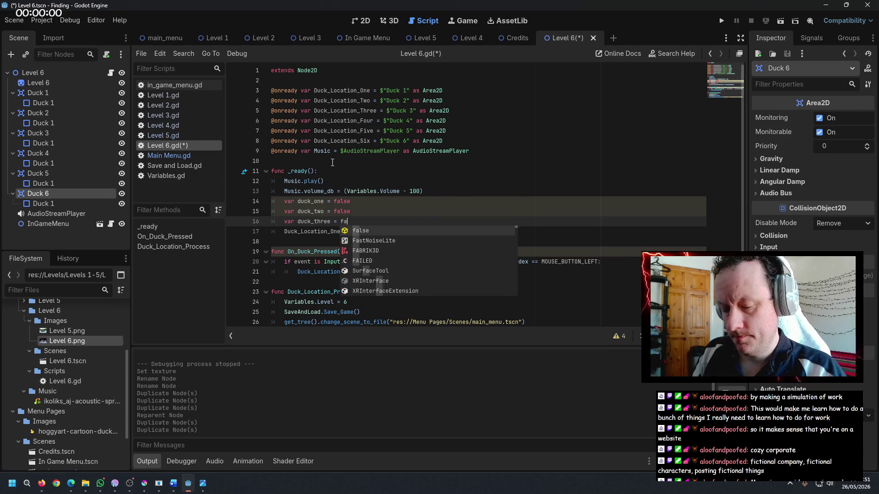
key("Return")
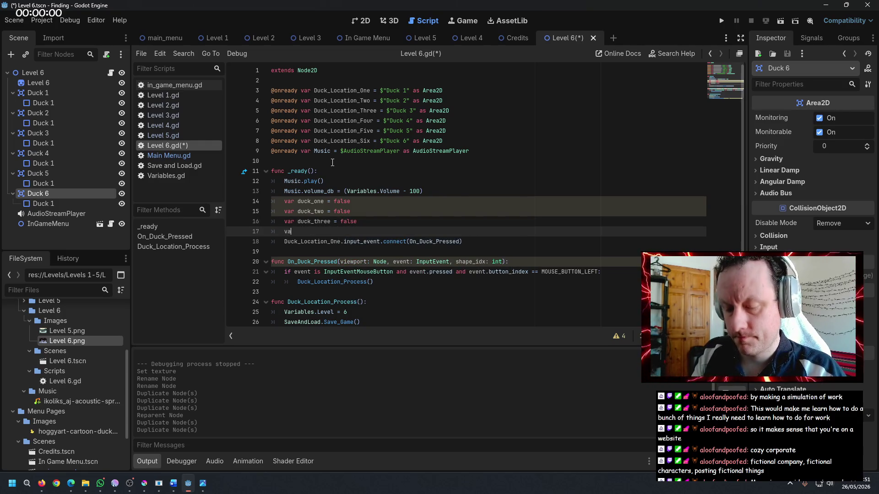
type("var dus")
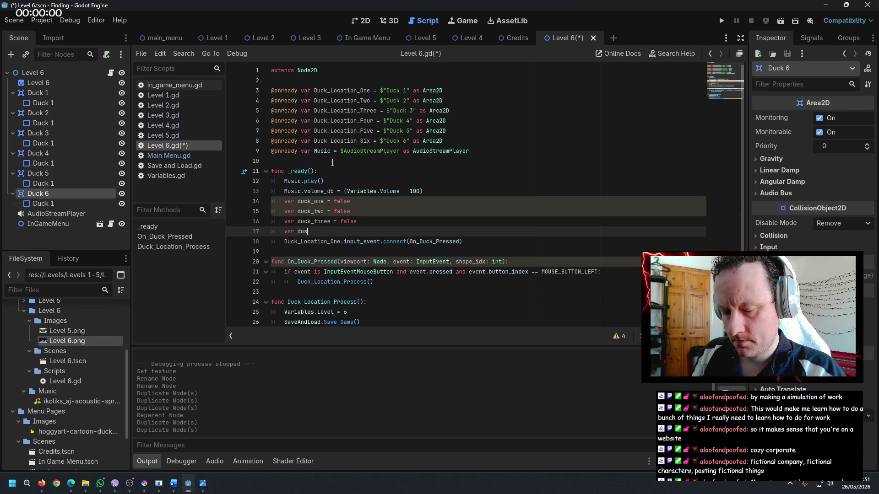
type("k_")
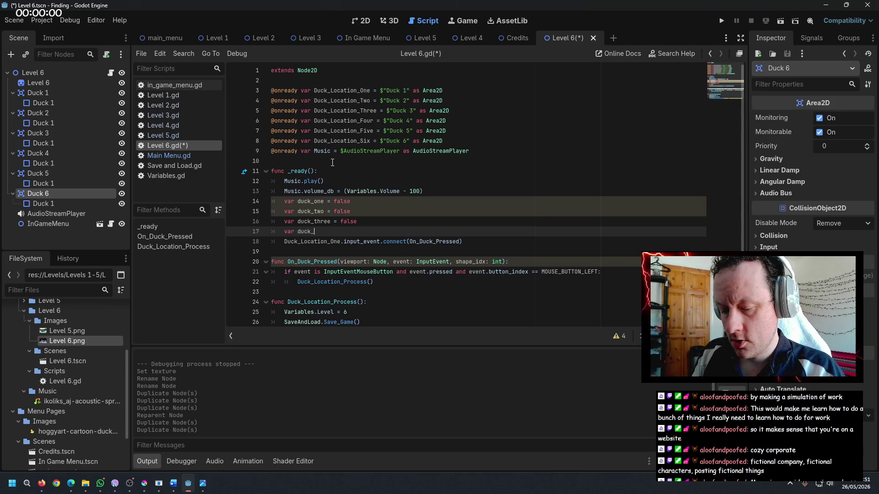
type("four = false")
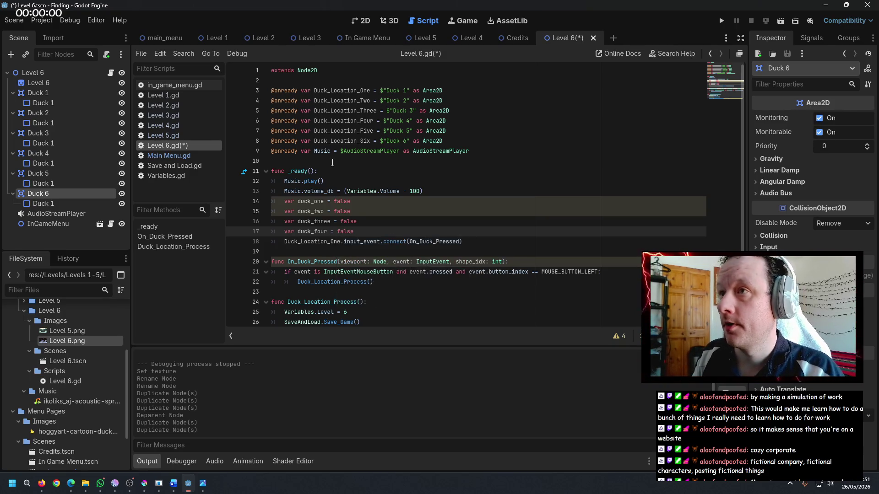
key("Return")
type("var")
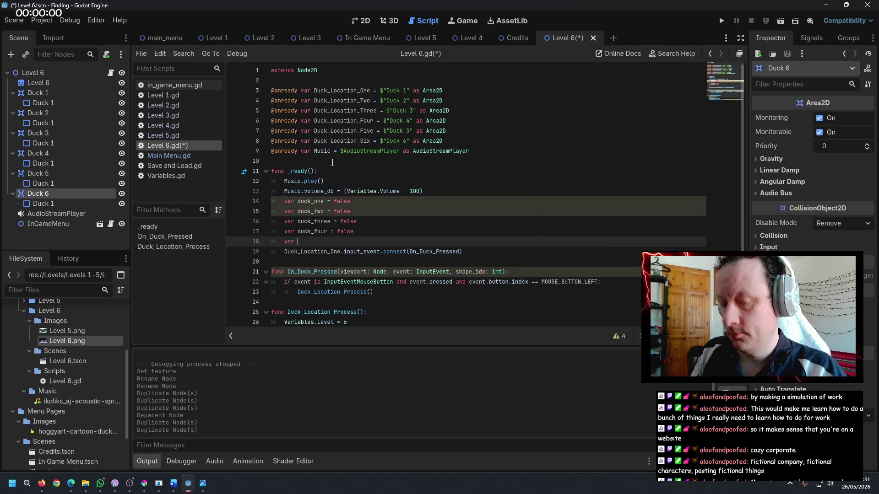
type(" duck")
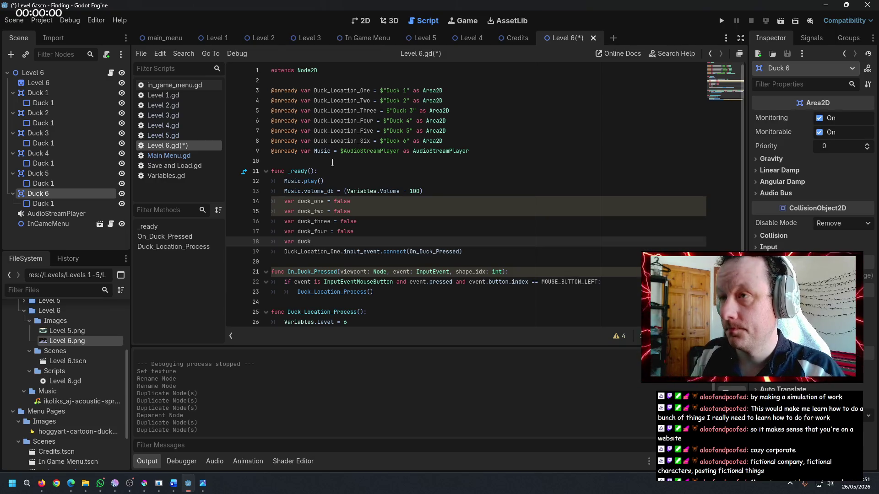
type("_five ")
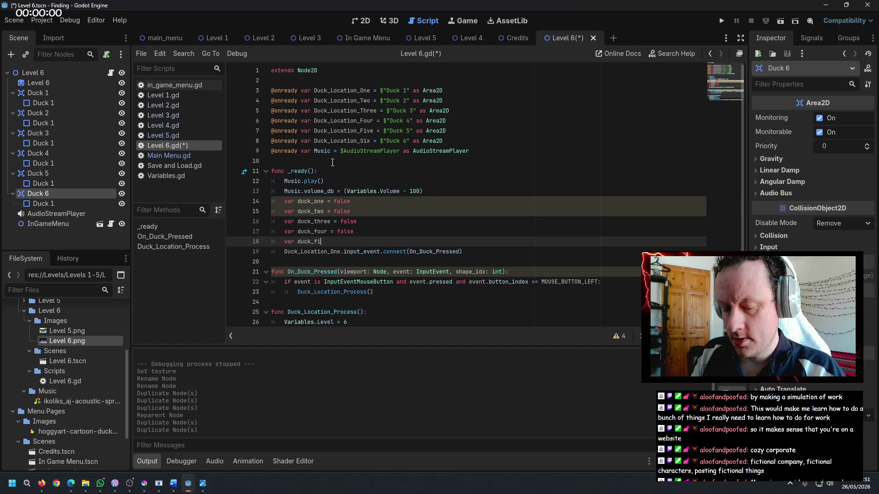
type("= false")
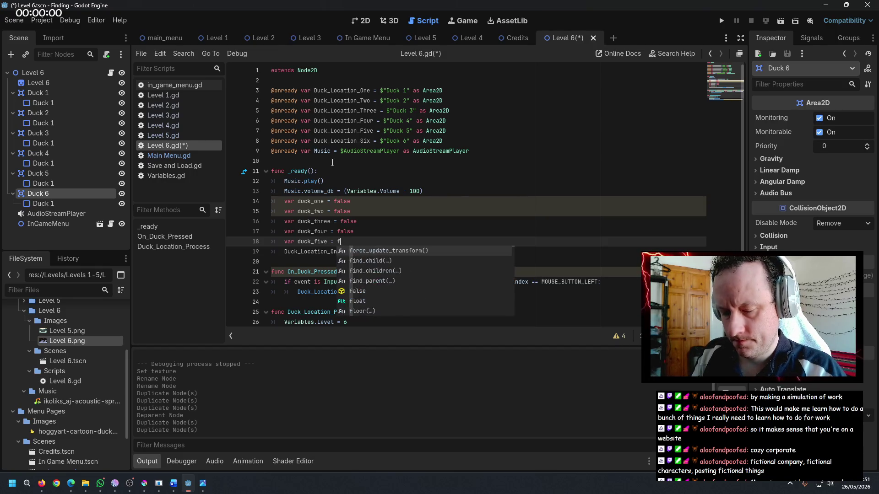
key("Return")
type("var duck =")
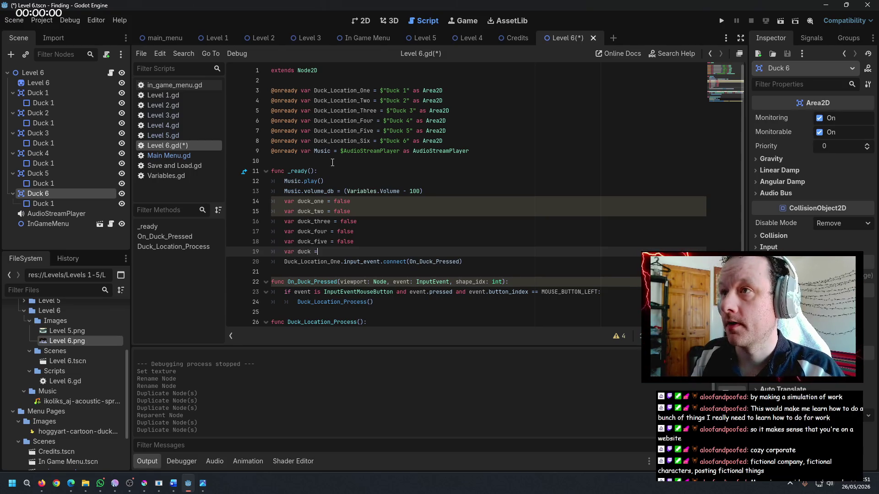
type("_s")
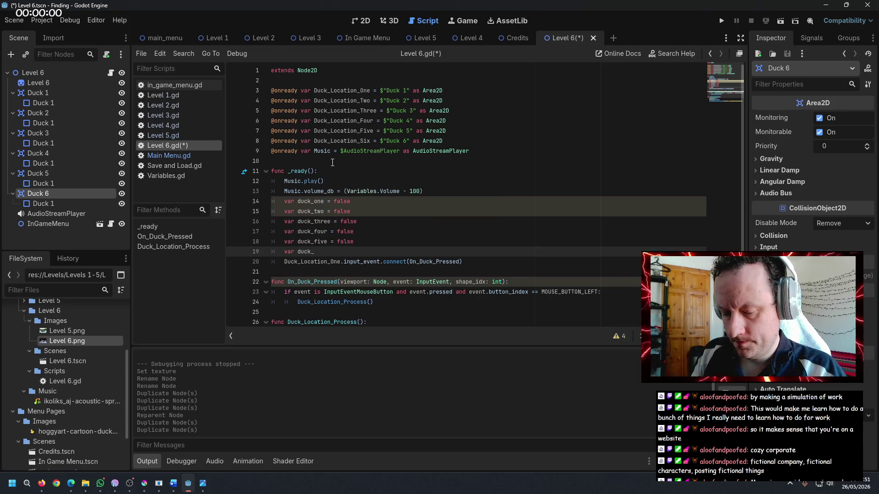
key("BackSpace")
key("BackSpace")
key("BackSpace")
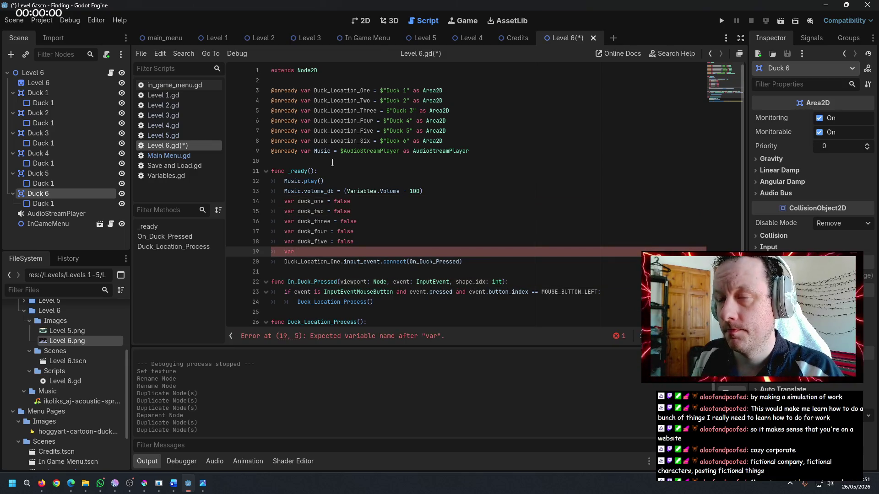
key("BackSpace")
key("BackSpace")
key("BackSpace")
key("BackSpace")
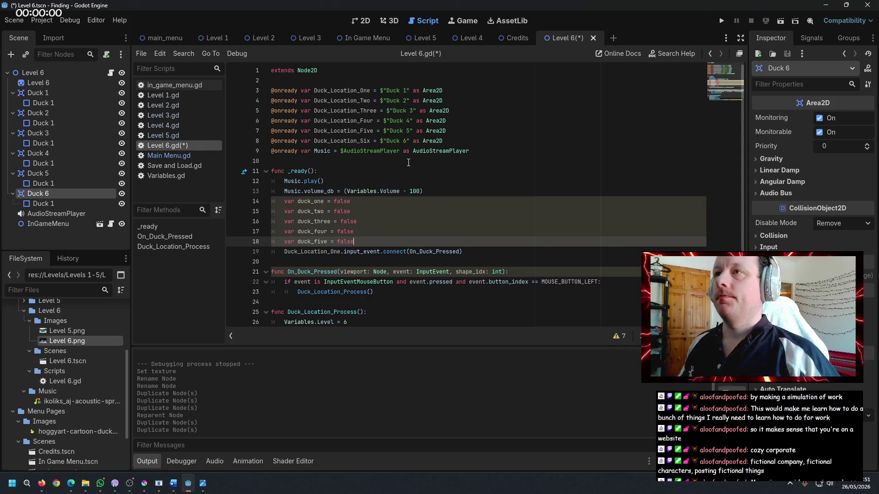
Create a Label node under the Level 6 root and rename it 'Current Total'.
left_click(365, 22)
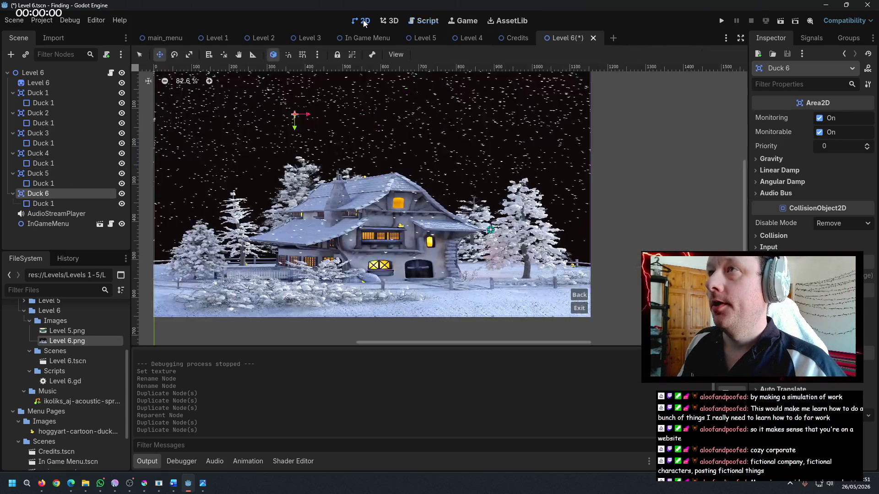
left_click_drag(633, 208, 632, 298)
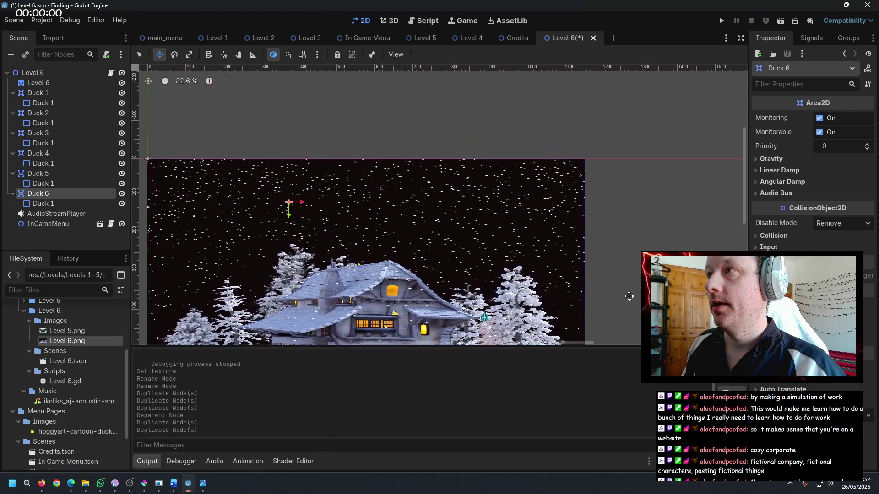
left_click_drag(628, 255, 629, 224)
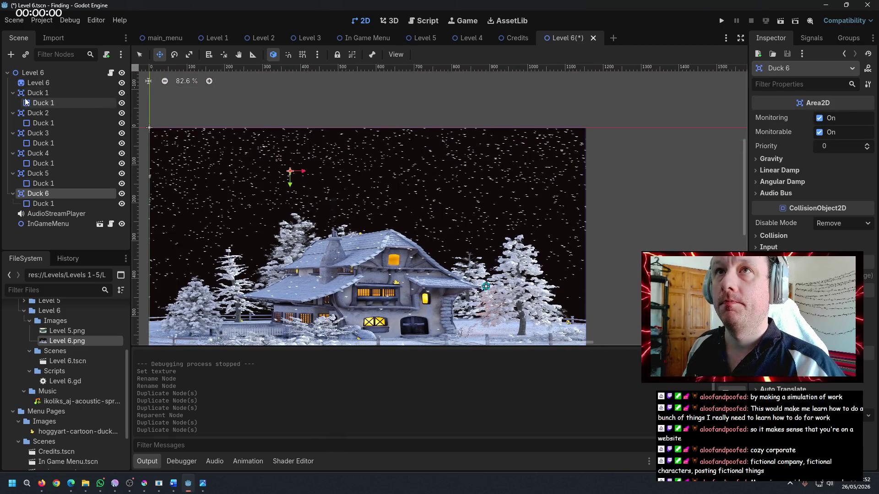
left_click(39, 75)
key("ctrl+a")
type("la")
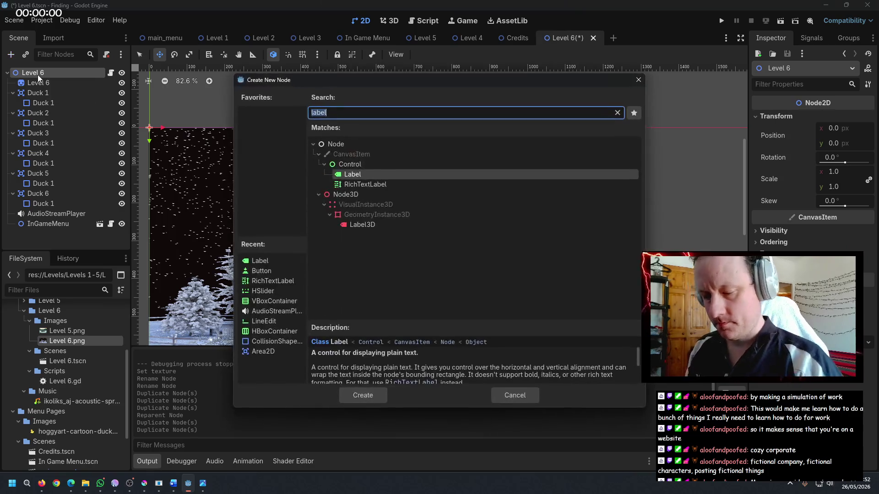
type("bel")
key("Return")
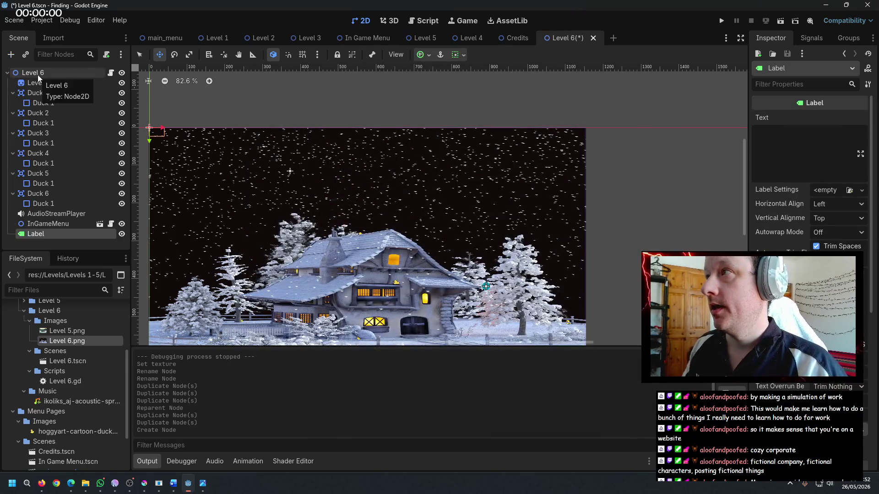
mouse_move(35, 234)
left_mouse_down()
mouse_move(39, 79)
mouse_move(34, 237)
left_mouse_up()
double_click(34, 235)
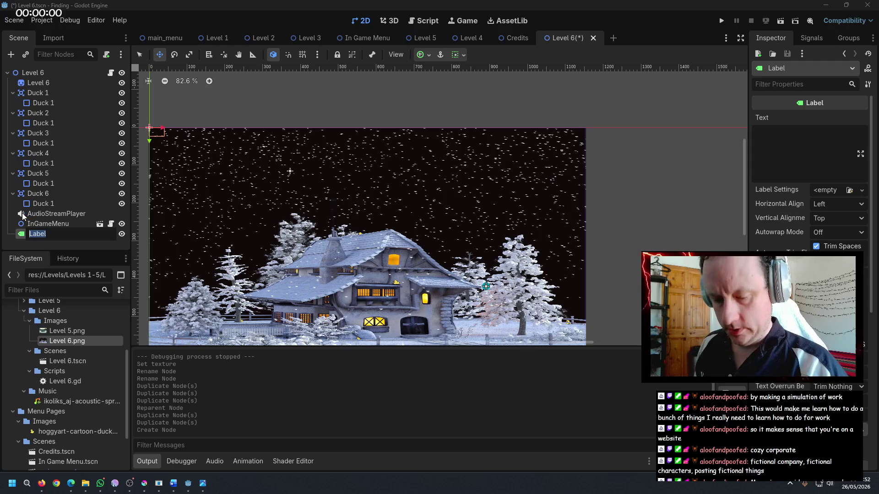
type("Current Total")
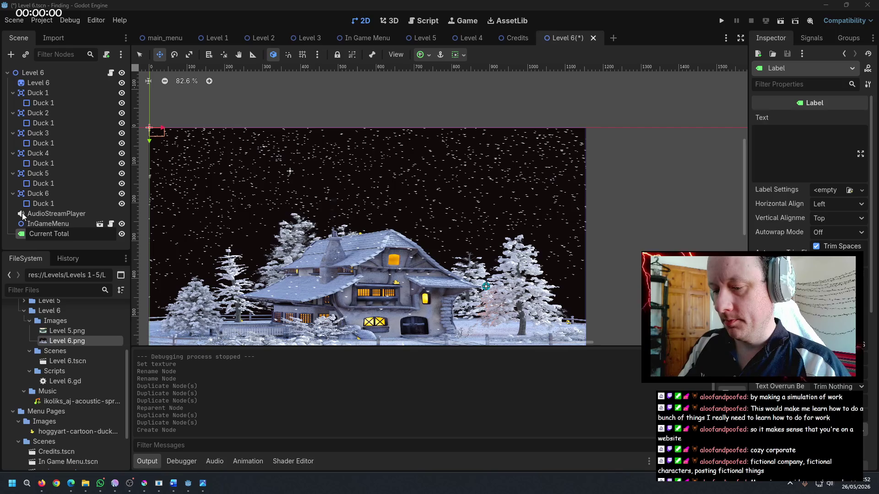
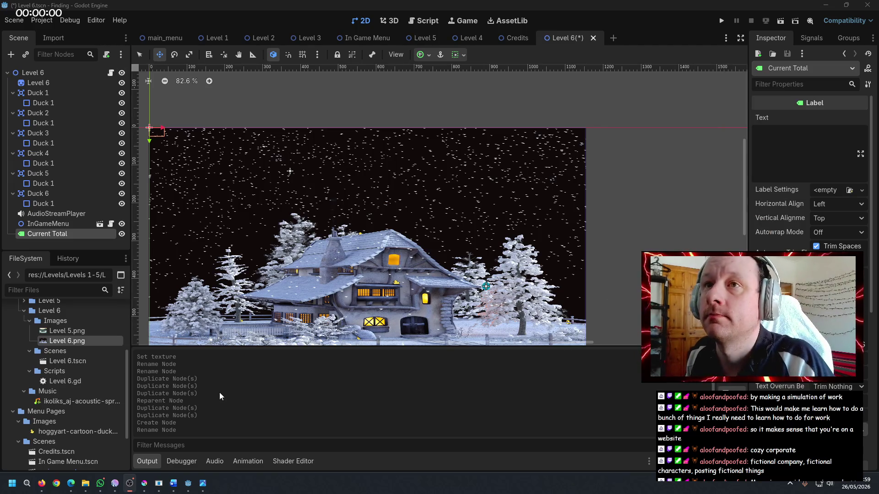
Change the Current Total label's text to 'Total 3/5' and place it in the canvas's top-right corner.
left_click(788, 152)
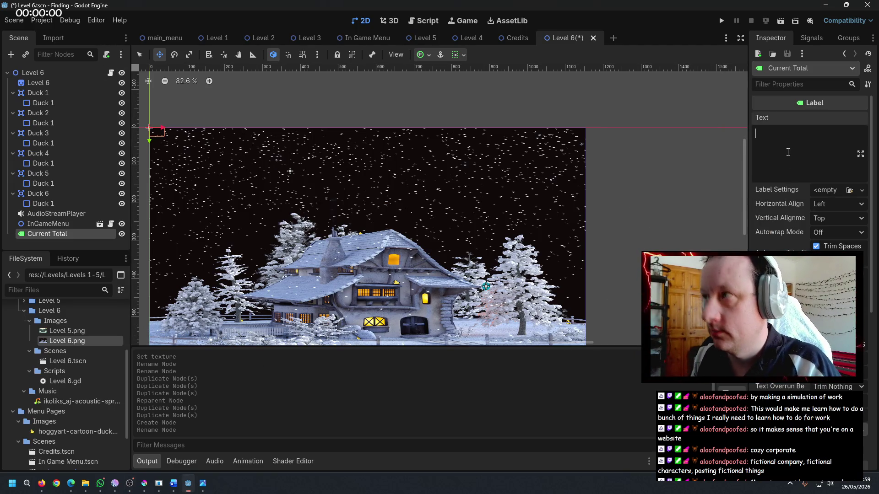
type("Total")
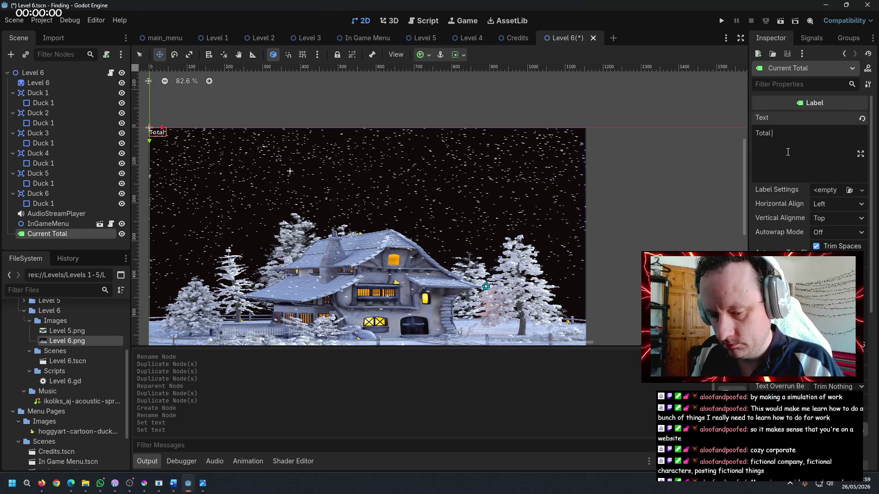
type(" 3/5")
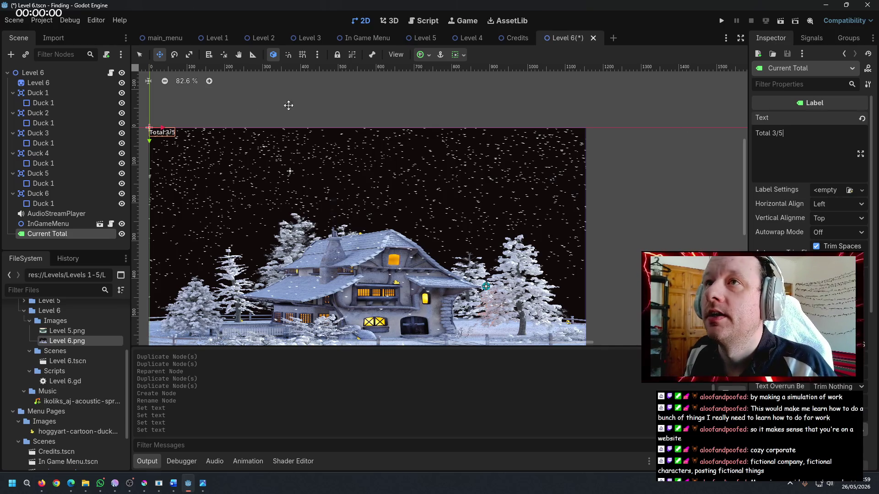
left_click_drag(163, 136, 167, 144)
left_click_drag(527, 157, 567, 140)
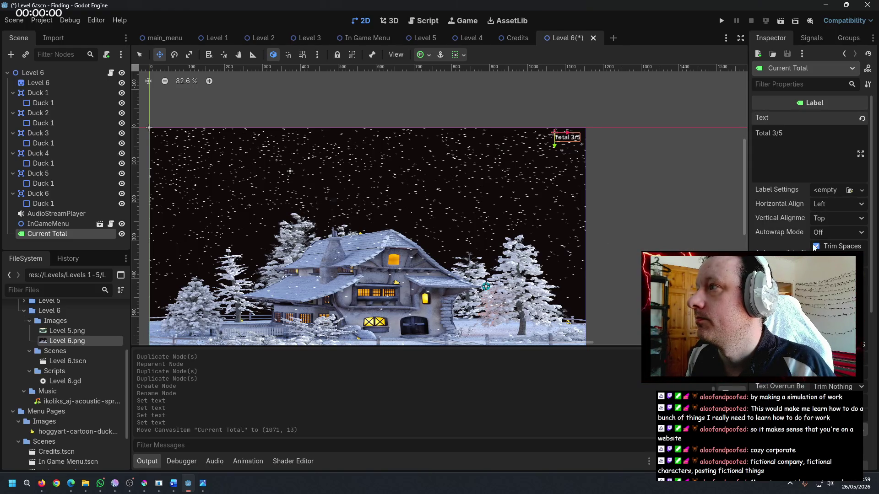
Review the label's theme overrides in the Inspector, then go to the Level 6 script.
scroll(783, 242, "down", 5)
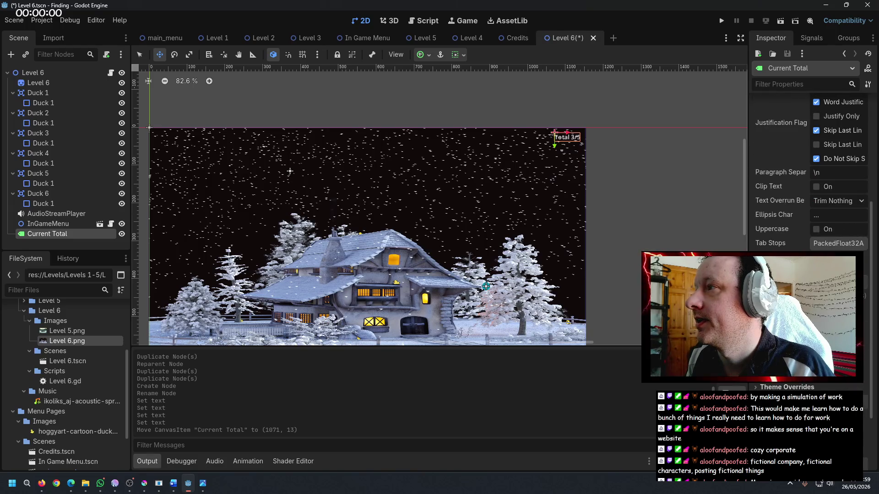
left_click(788, 388)
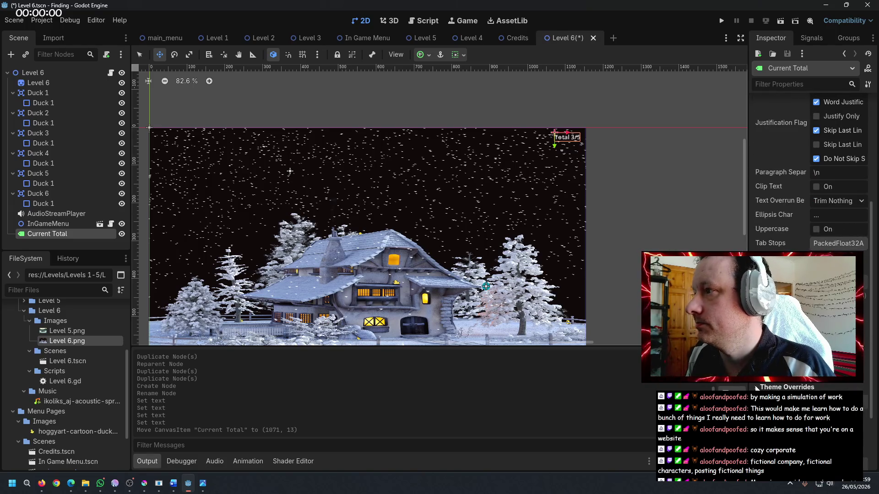
scroll(811, 183, "down", 1)
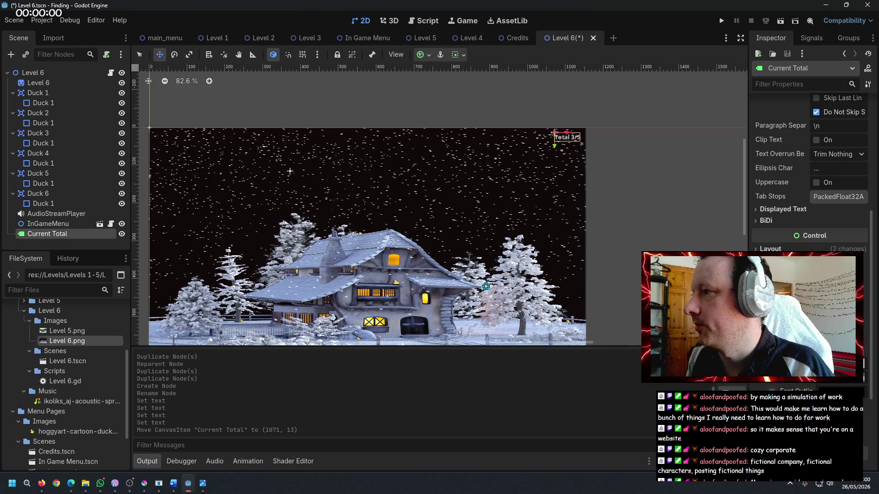
scroll(811, 183, "down", 1)
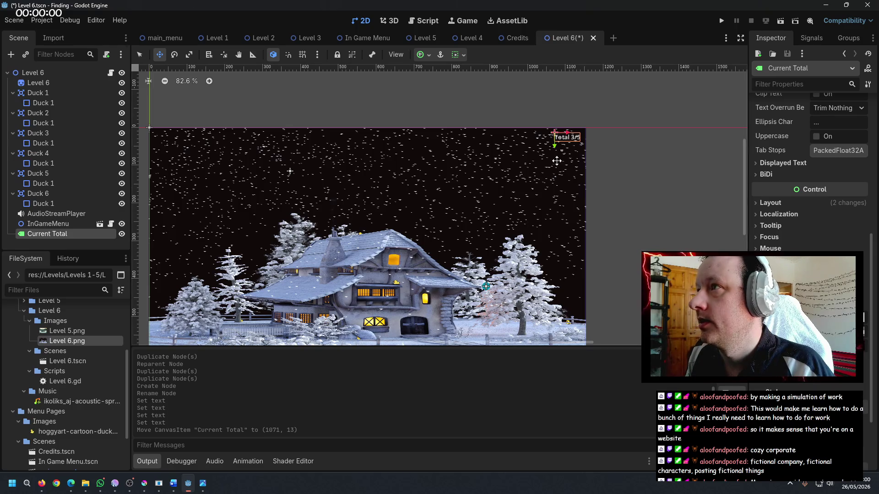
scroll(567, 136, "up", 9)
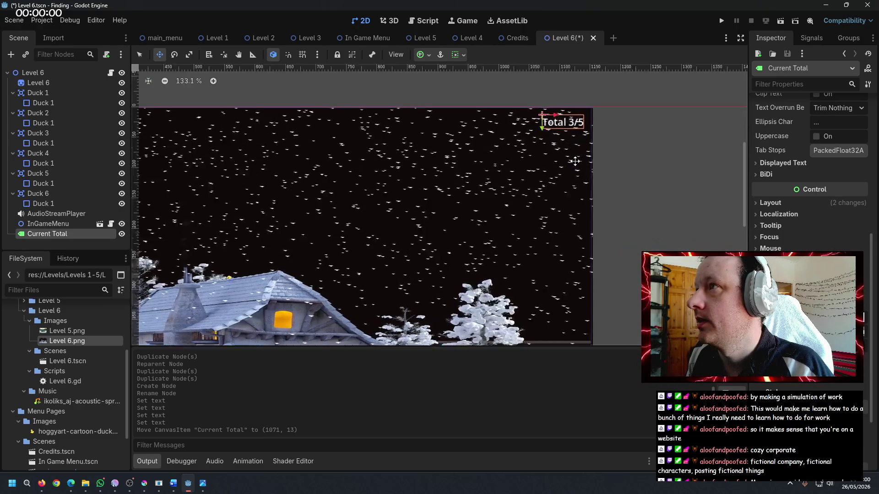
scroll(575, 161, "down", 14)
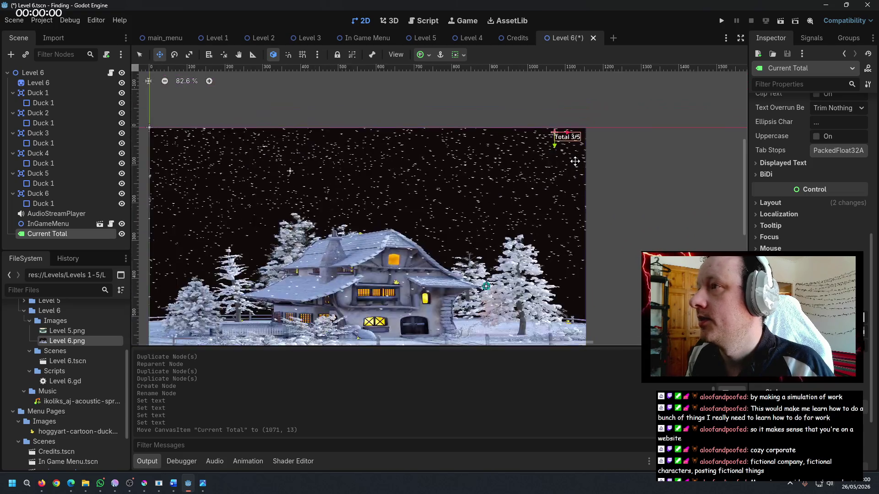
scroll(503, 215, "up", 3)
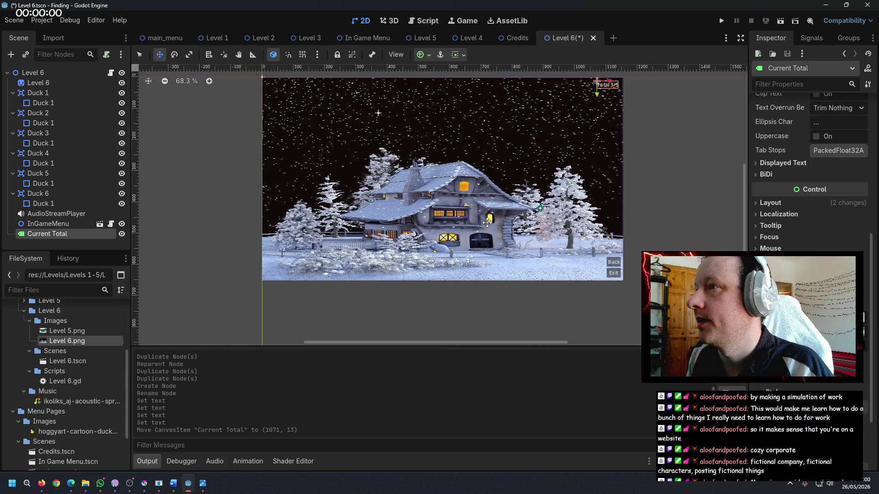
scroll(526, 174, "up", 3)
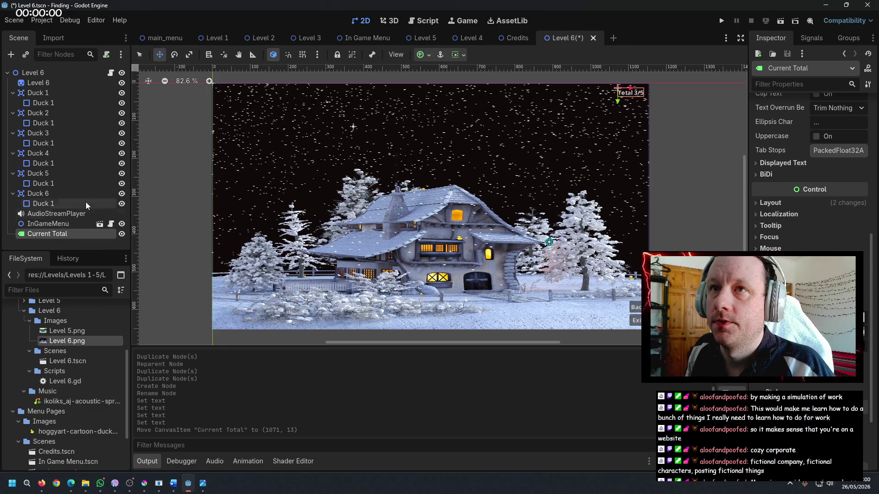
left_click(423, 21)
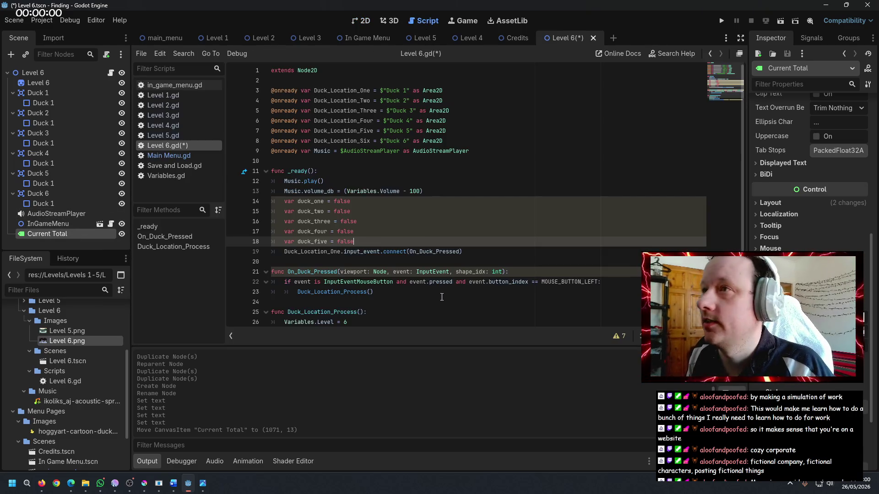
Below the scene-change line, add an unindented 'func All_Ducks_Located_Process():' header.
left_click(365, 230)
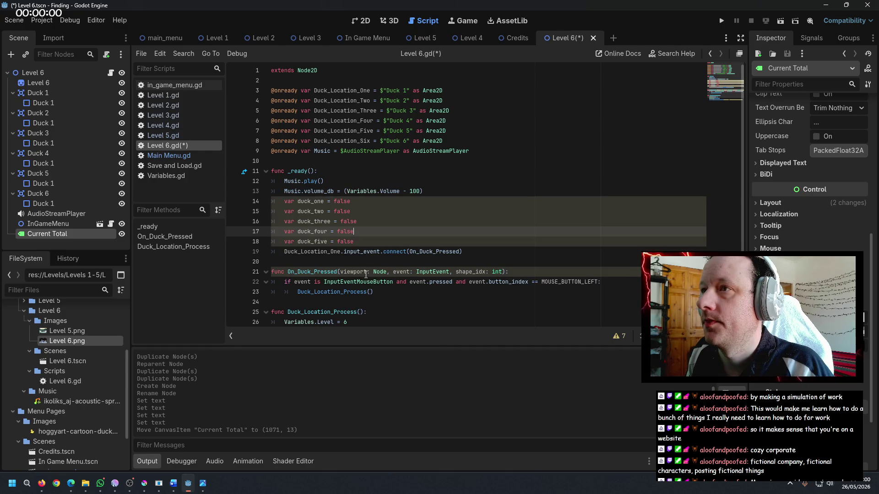
scroll(365, 275, "down", 1)
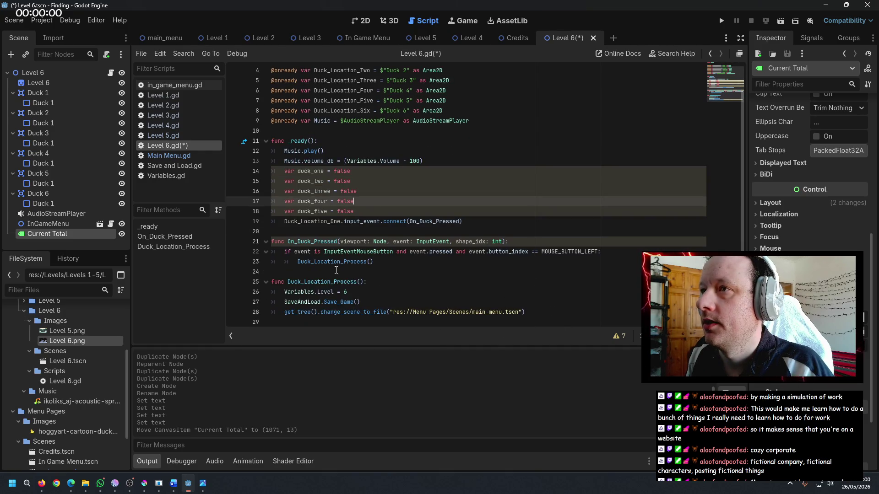
left_click(319, 272)
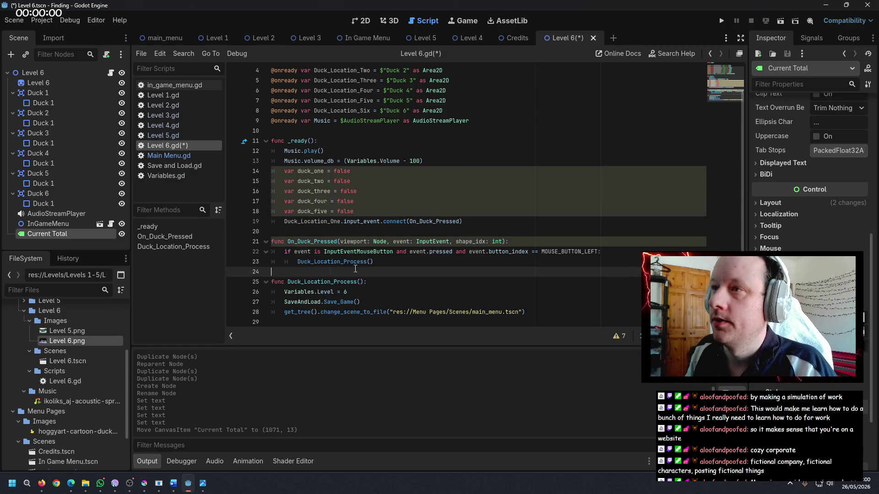
left_click(562, 314)
key("Return")
key("Return")
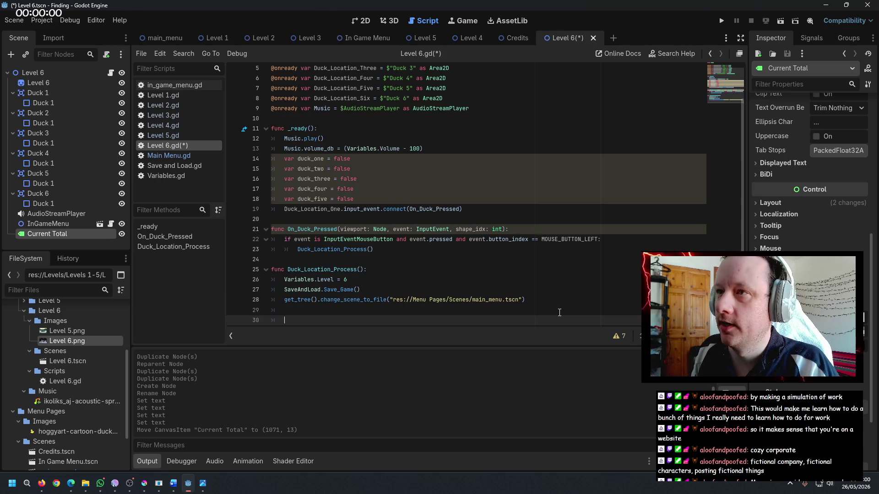
key("BackSpace")
type("func A")
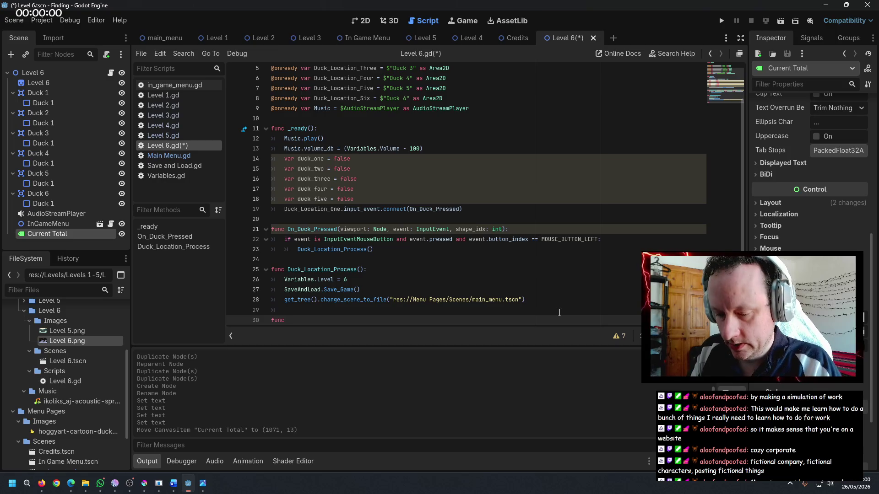
type("ll Duck")
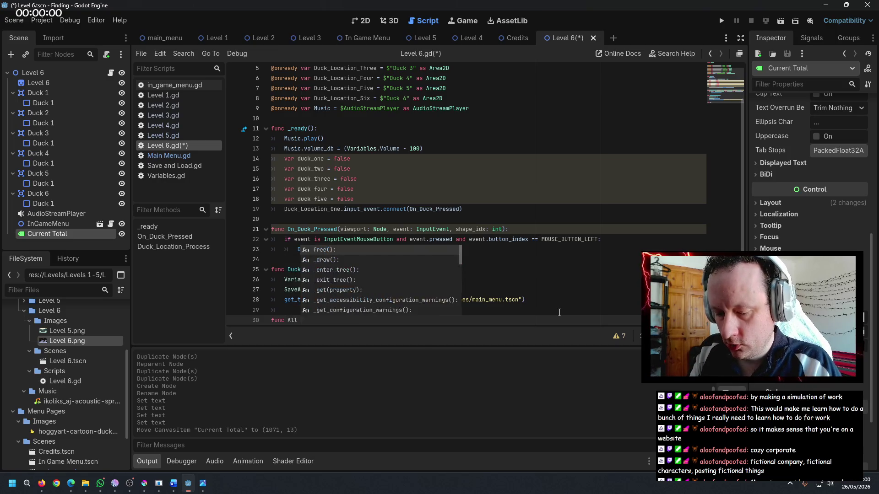
key("BackSpace")
key("BackSpace")
key("BackSpace")
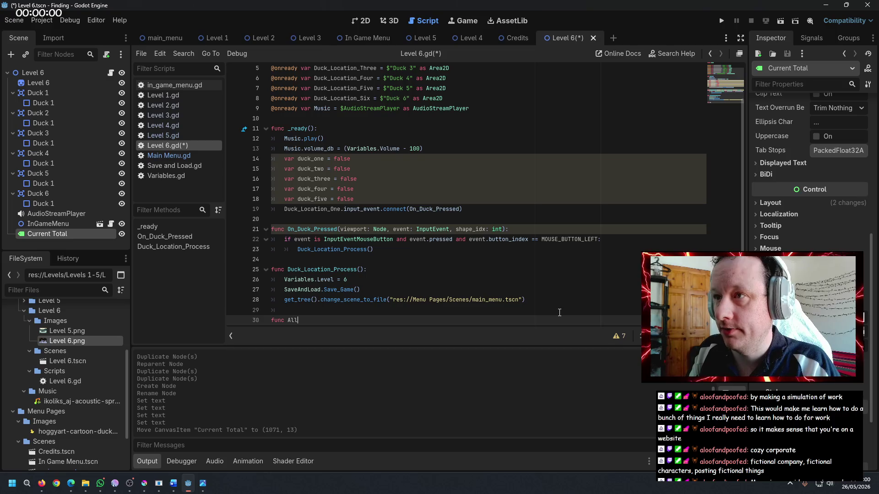
type("_Ducks")
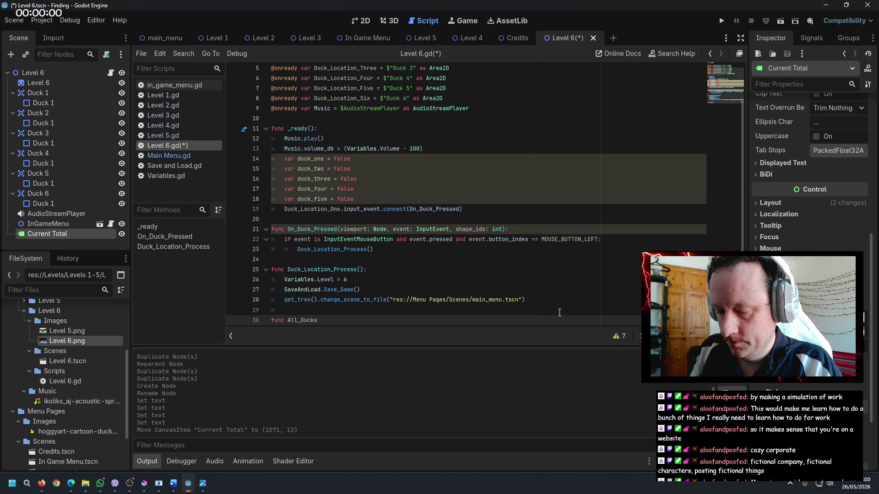
type("_Located_Process")
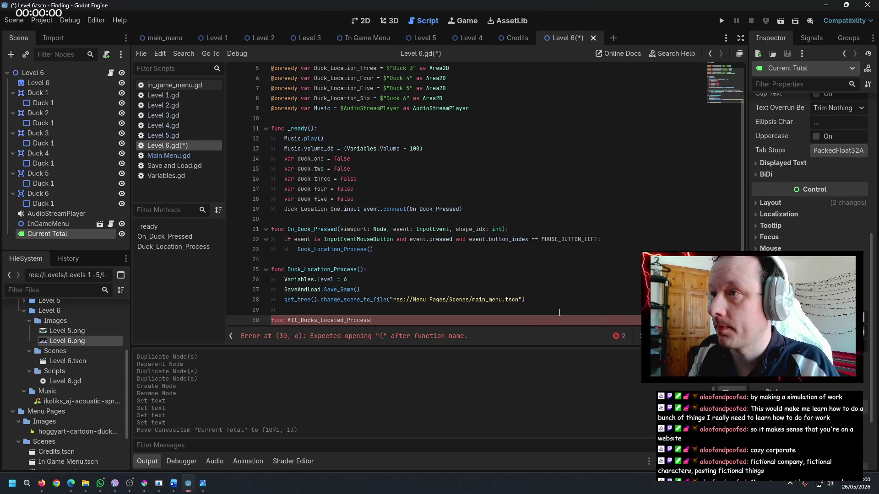
type("():")
key("Return")
mouse_move(526, 291)
left_mouse_down()
mouse_move(275, 292)
mouse_move(272, 272)
left_mouse_up()
right_click(301, 288)
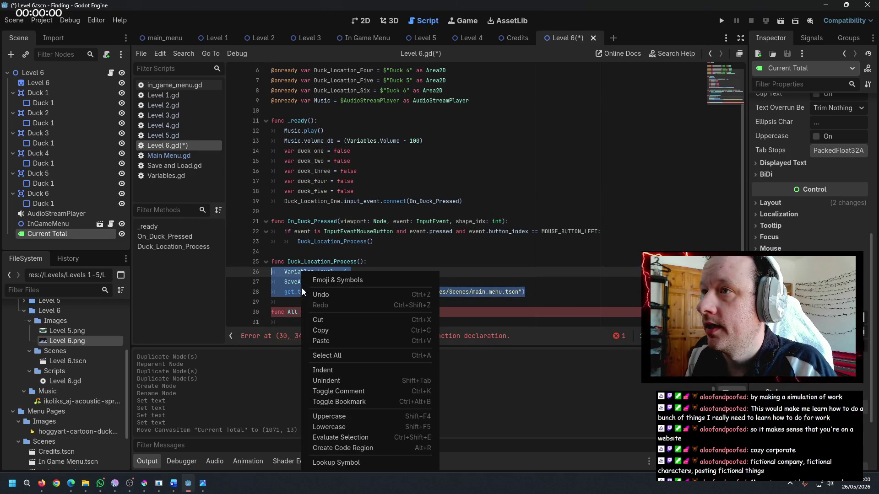
left_click(323, 330)
left_click(288, 322)
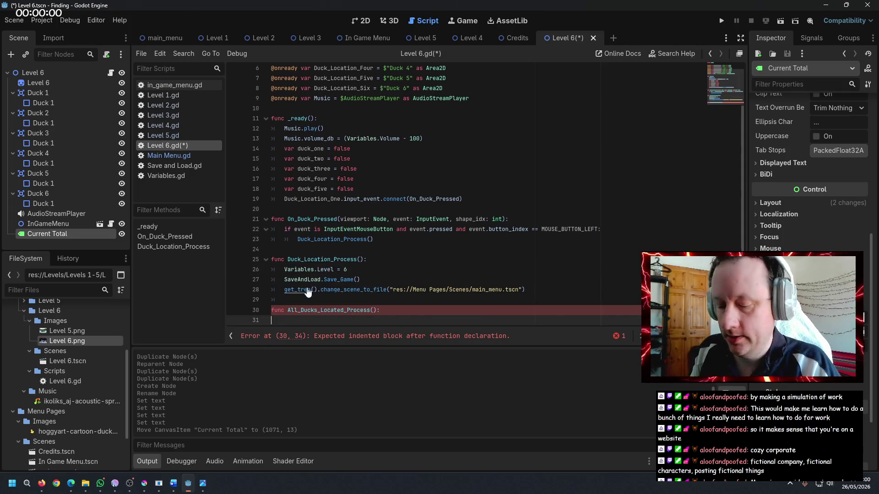
key("ctrl+v")
left_click(391, 280)
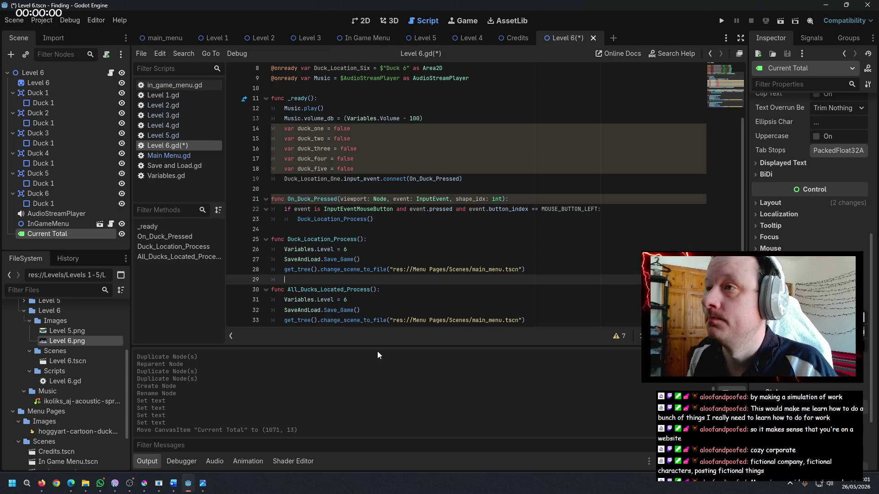
left_click_drag(277, 280, 285, 250)
type("pa")
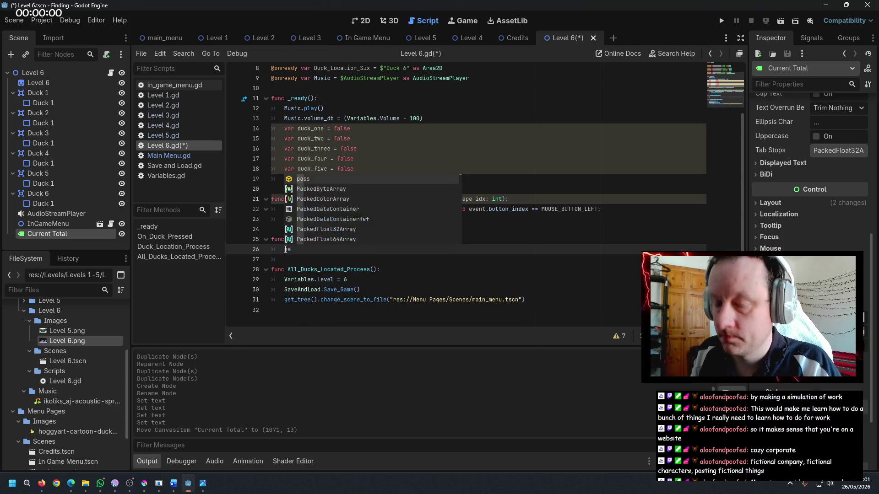
key("Return")
key("Return")
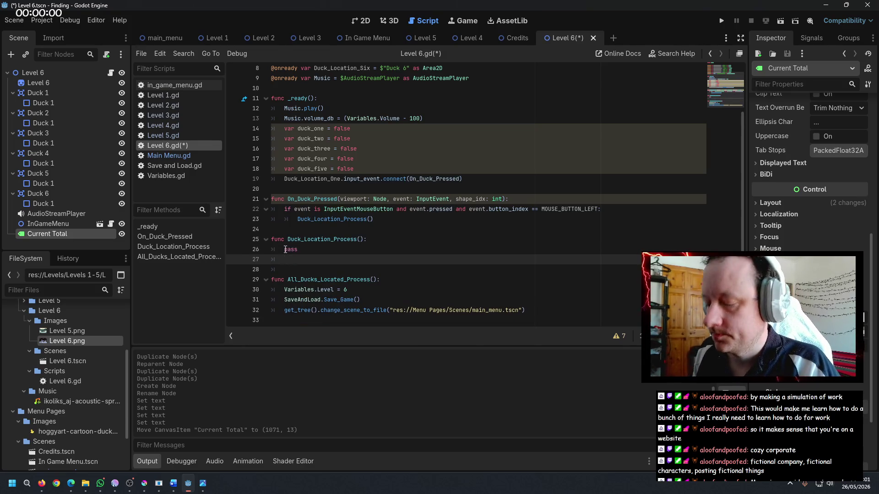
key("Up")
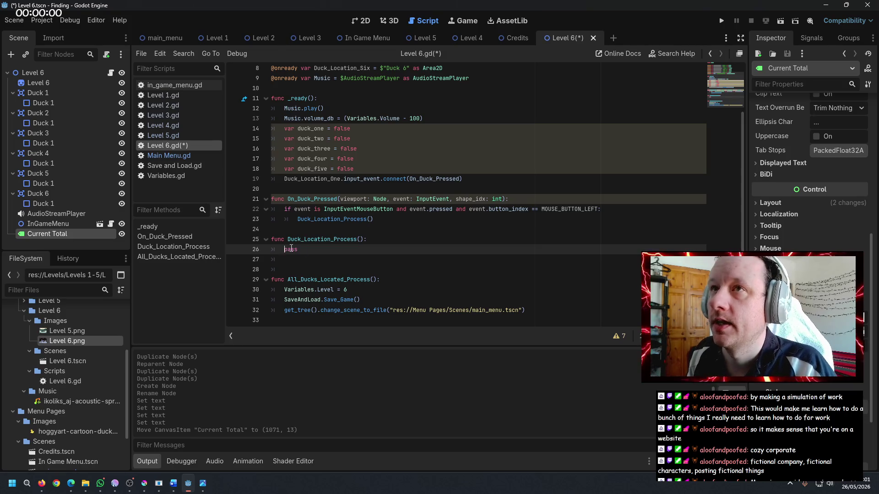
left_click(371, 240)
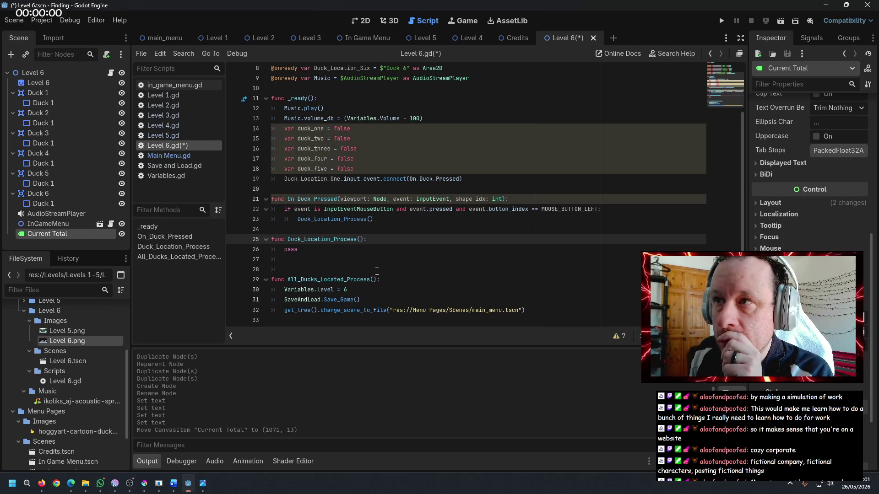
left_click(379, 259)
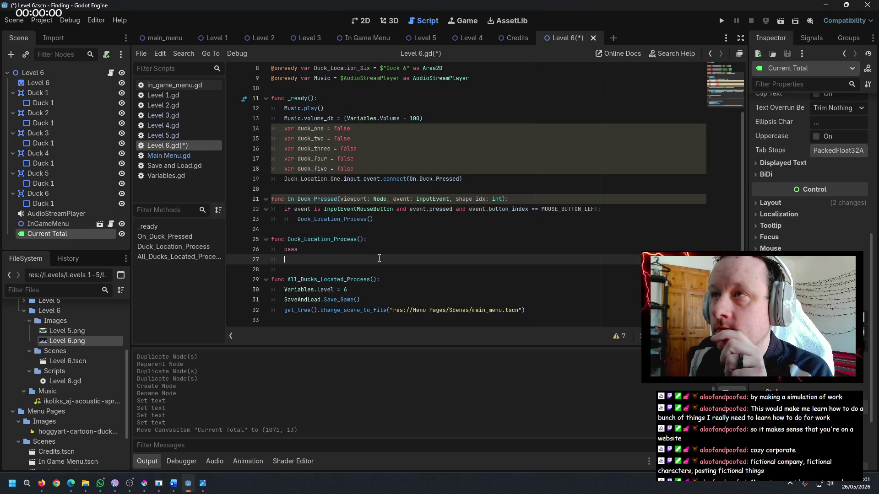
scroll(375, 264, "up", 2)
scroll(375, 264, "up", 2)
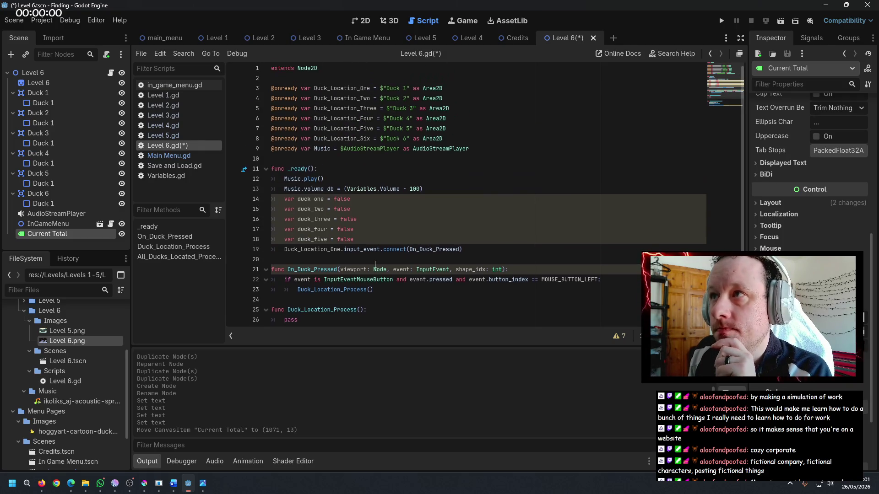
scroll(375, 265, "down", 2)
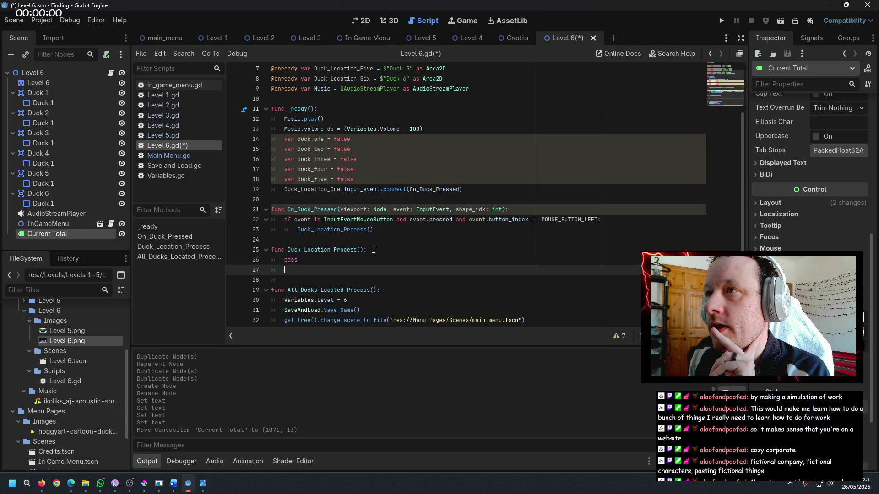
scroll(421, 239, "up", 2)
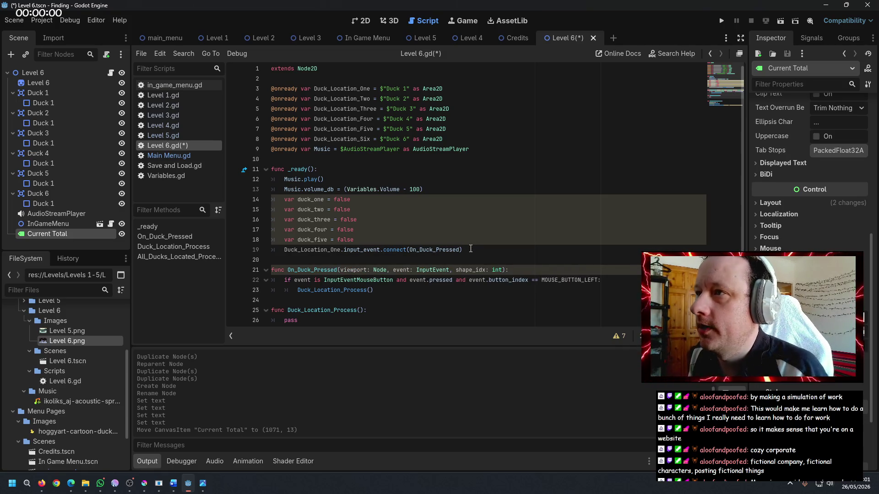
scroll(374, 255, "down", 1)
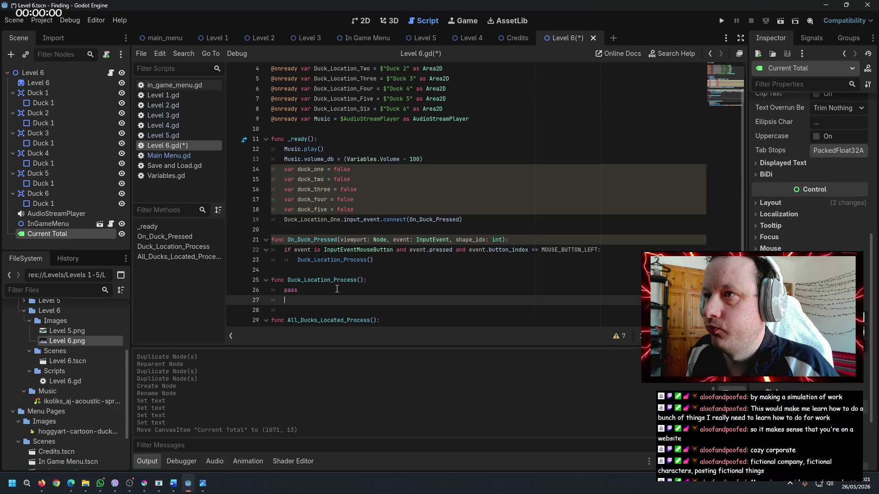
left_click(371, 282)
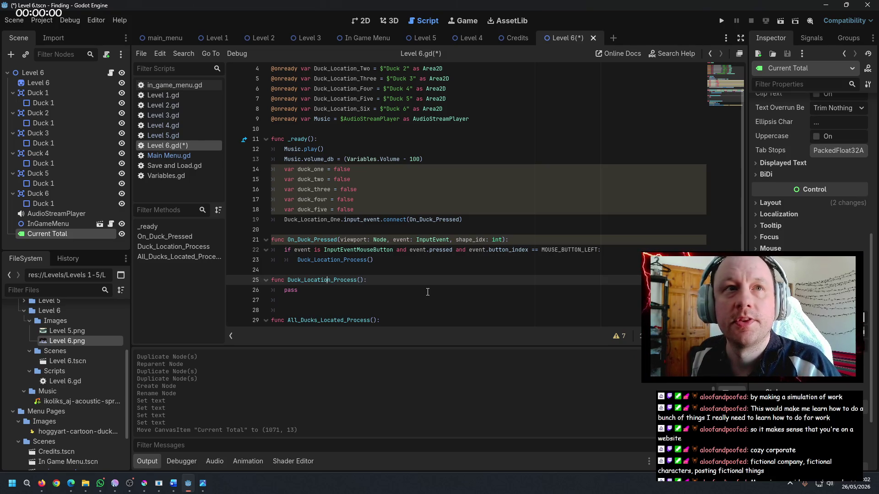
Rename the Duck_Location_Process function header to Duck_Location_One_Process.
key("Right")
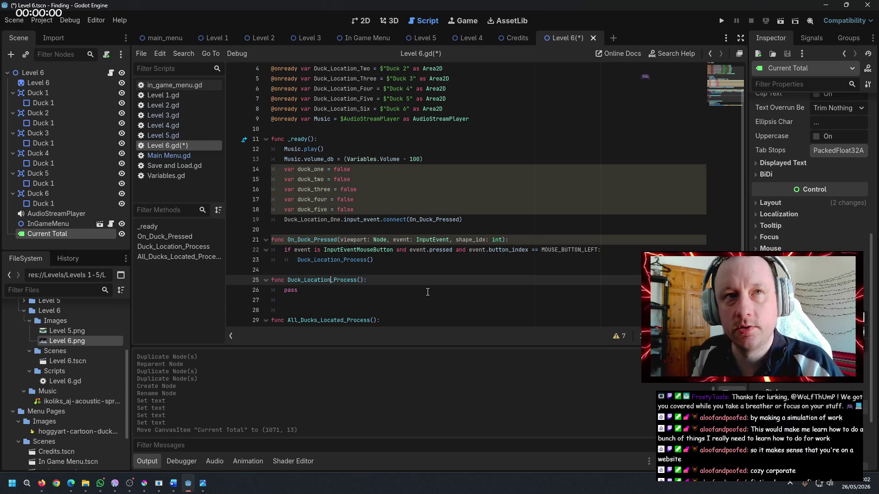
type("_One")
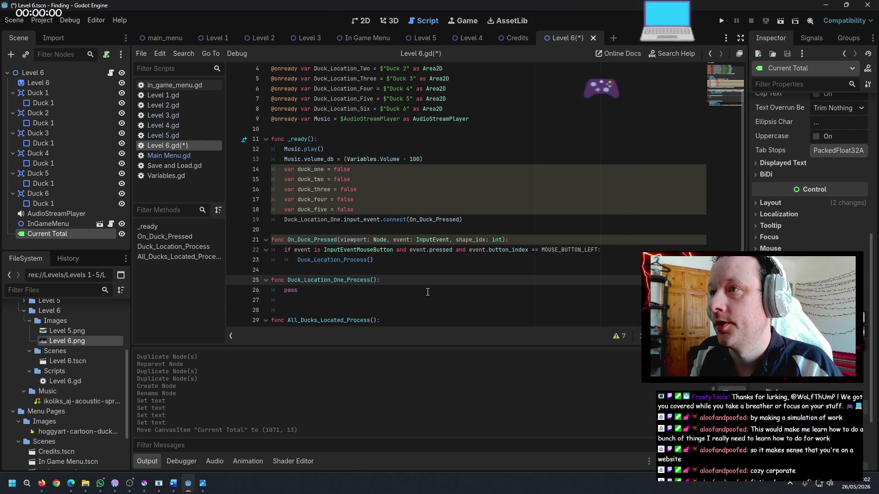
left_click(403, 282)
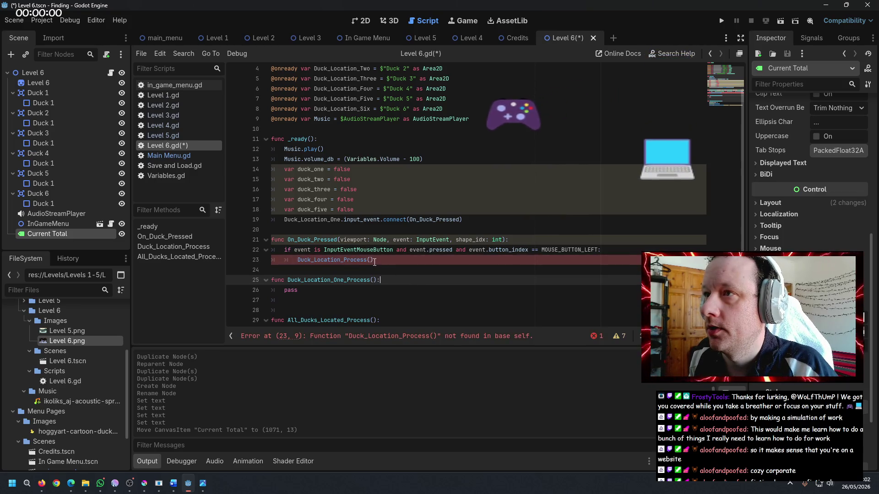
mouse_move(374, 260)
left_mouse_down()
mouse_move(297, 250)
mouse_move(321, 270)
mouse_move(370, 259)
left_mouse_up()
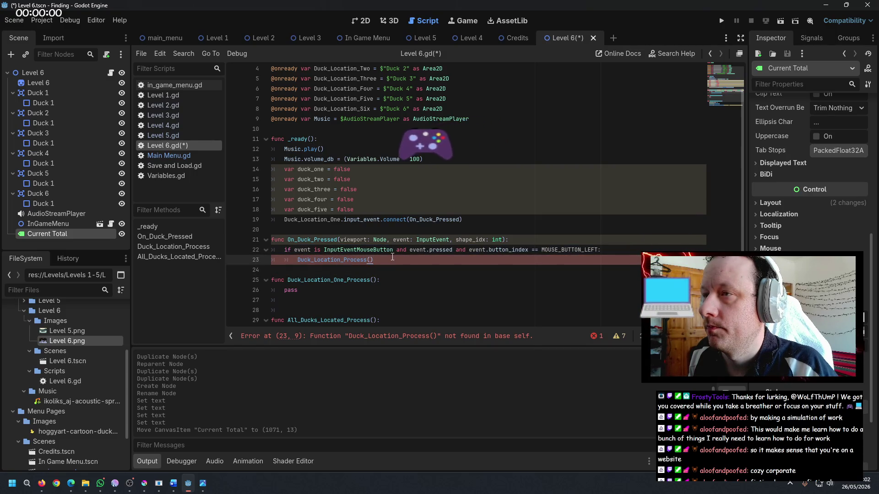
Rename On_Duck_Pressed to On_Duck_One_Pressed and erase the old handler name from connect().
left_click(384, 243)
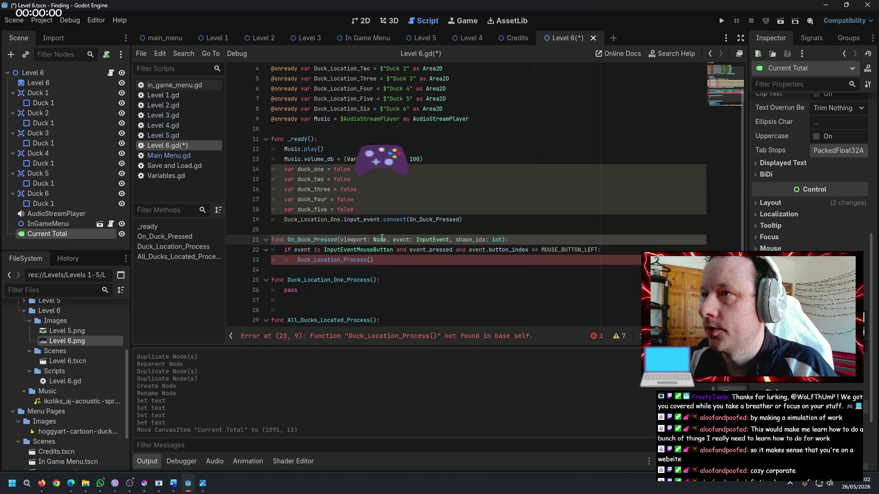
type("One_")
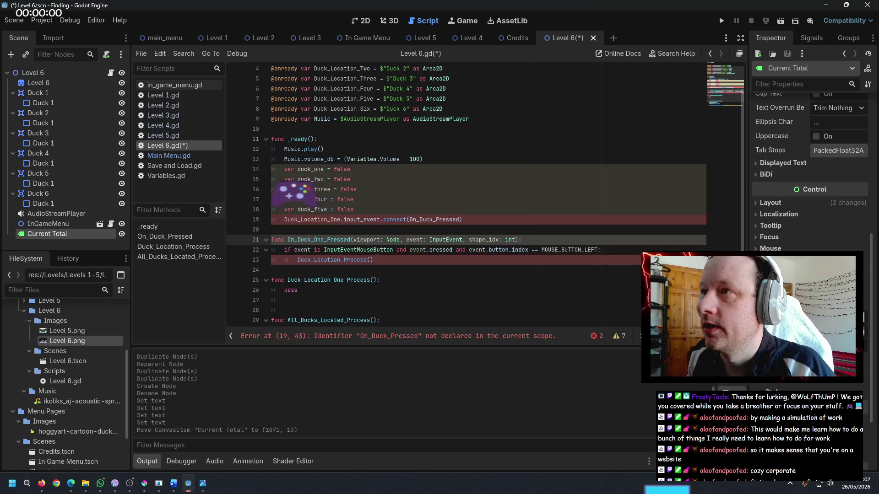
left_click(376, 259)
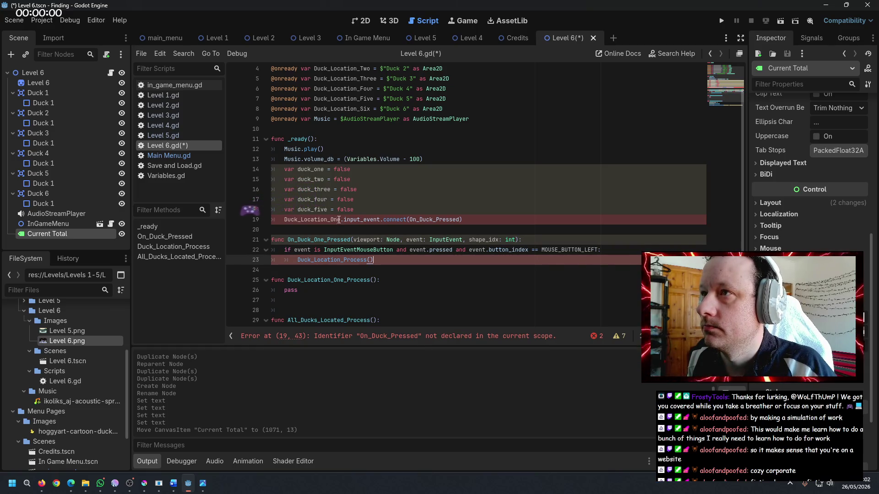
left_click(325, 250)
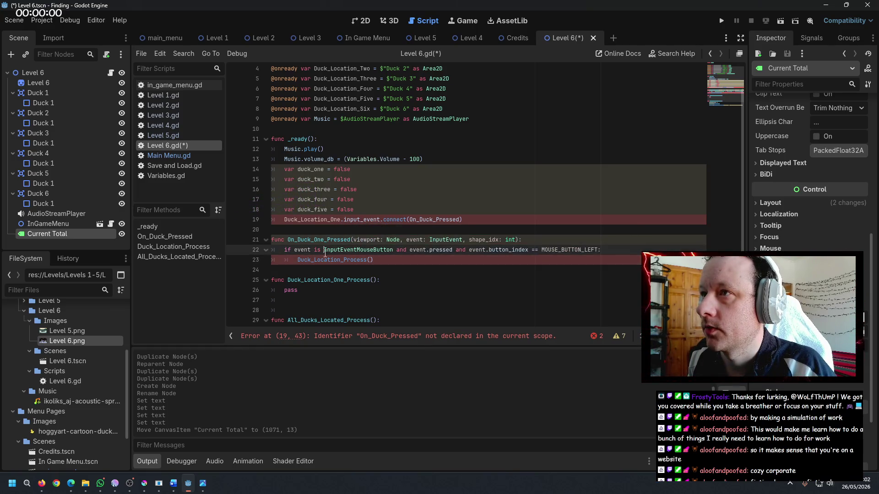
scroll(340, 221, "up", 1)
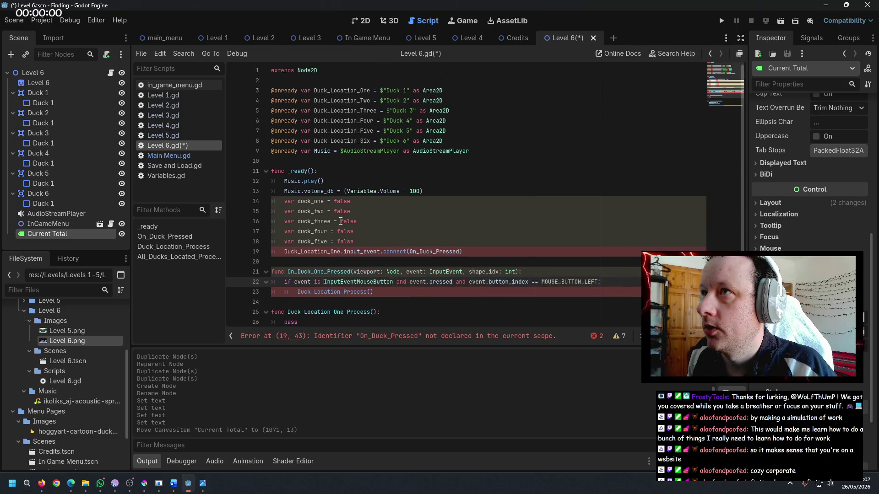
scroll(407, 208, "down", 2)
left_click_drag(459, 181, 411, 182)
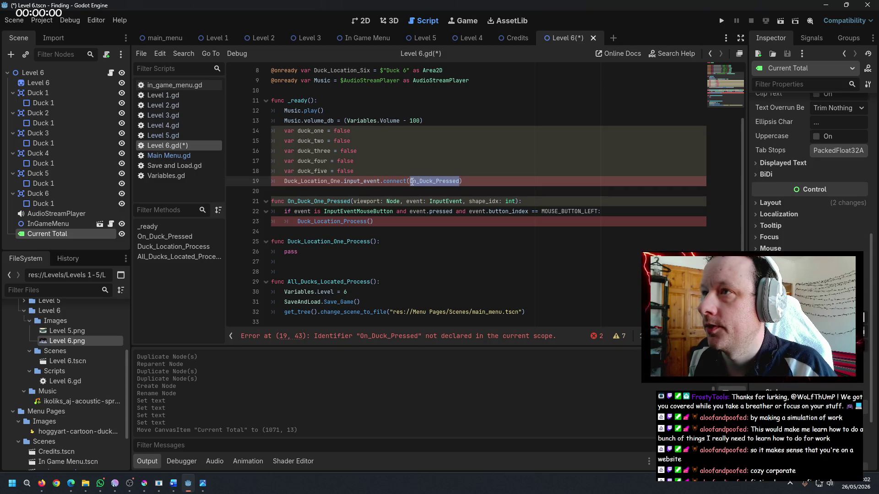
key("BackSpace")
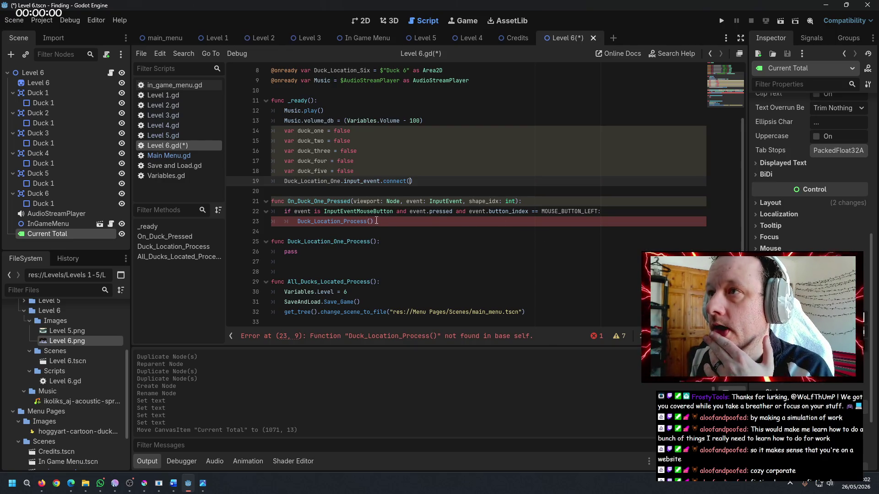
Add a 'duck_one = true' line as the first line of Duck_Location_One_Process.
left_click(398, 241)
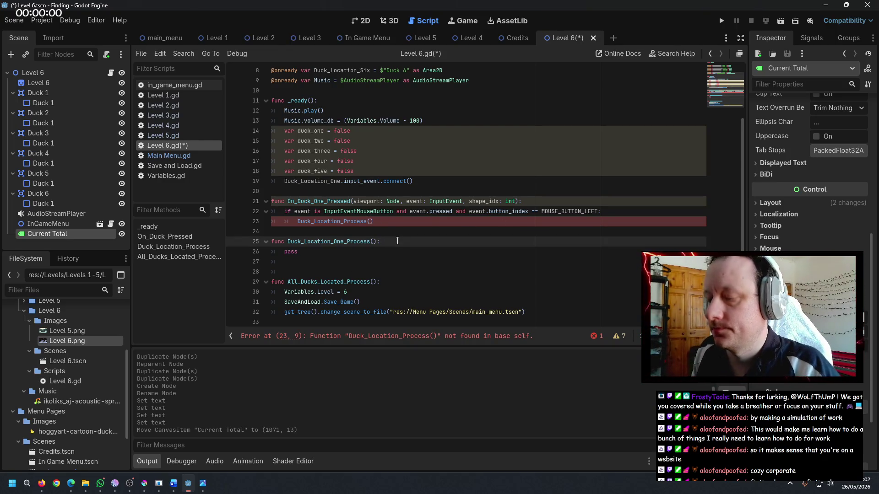
key("Return")
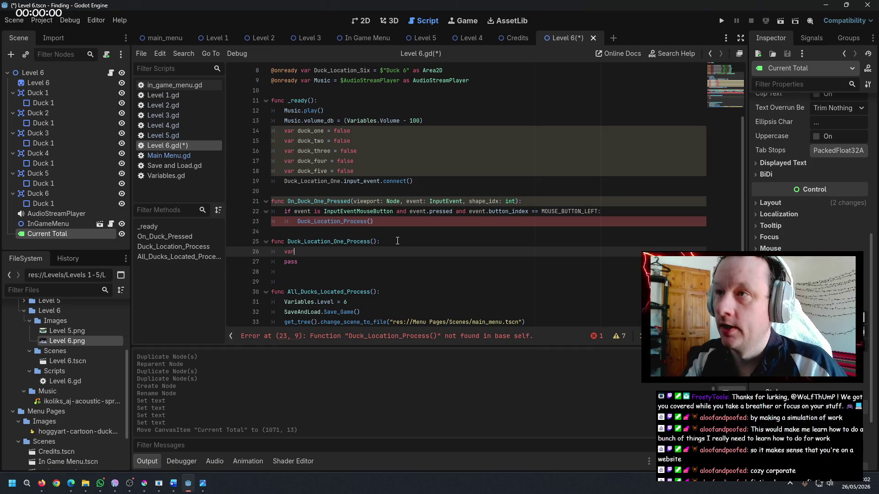
type("var")
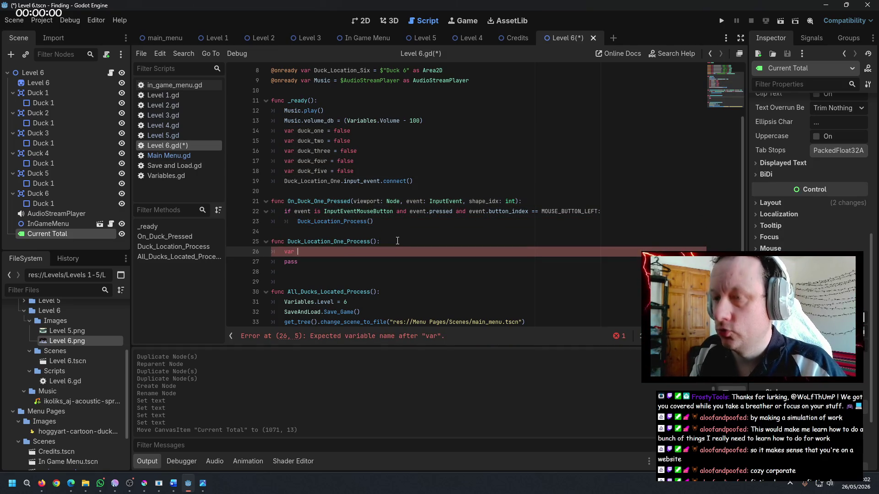
type("duck_")
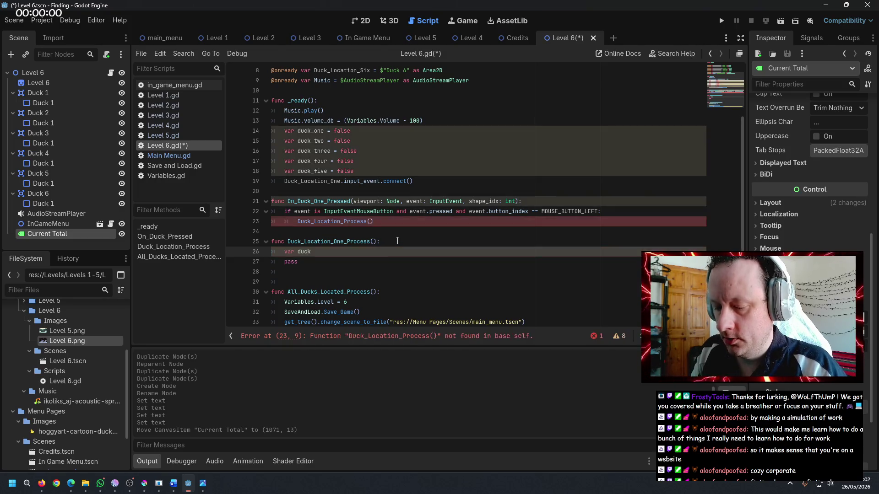
type("one")
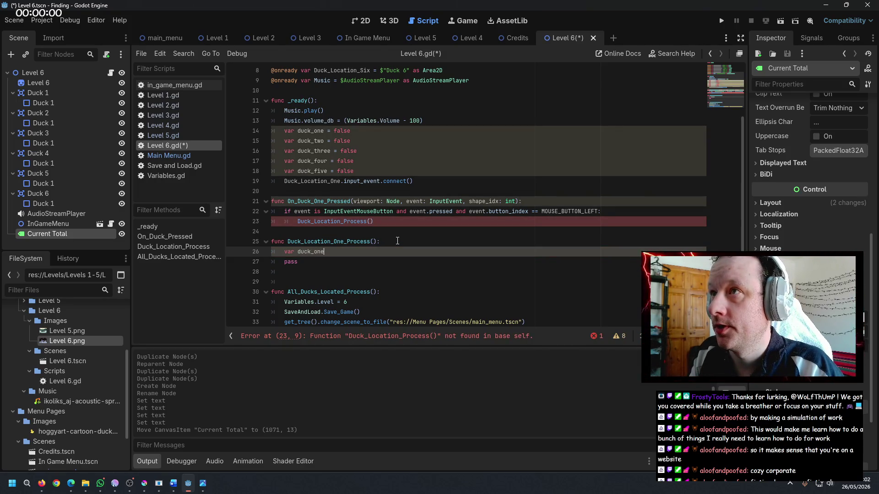
type(" = tr")
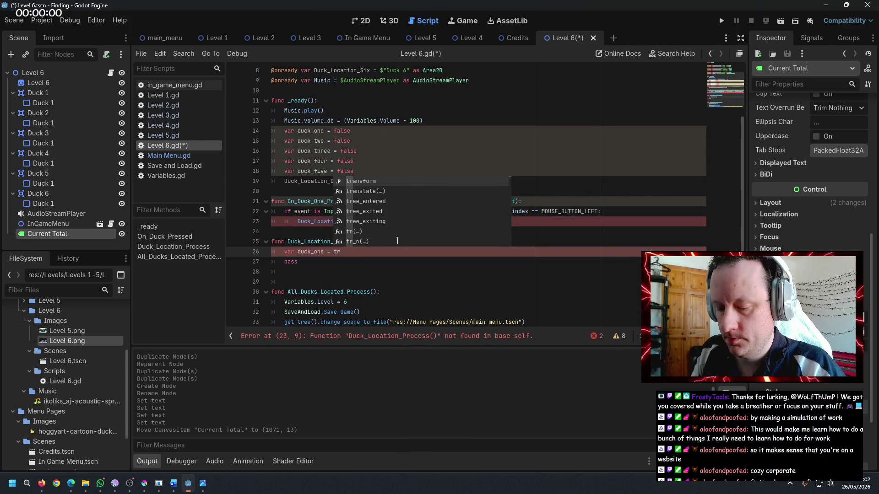
type("ue")
key("Return")
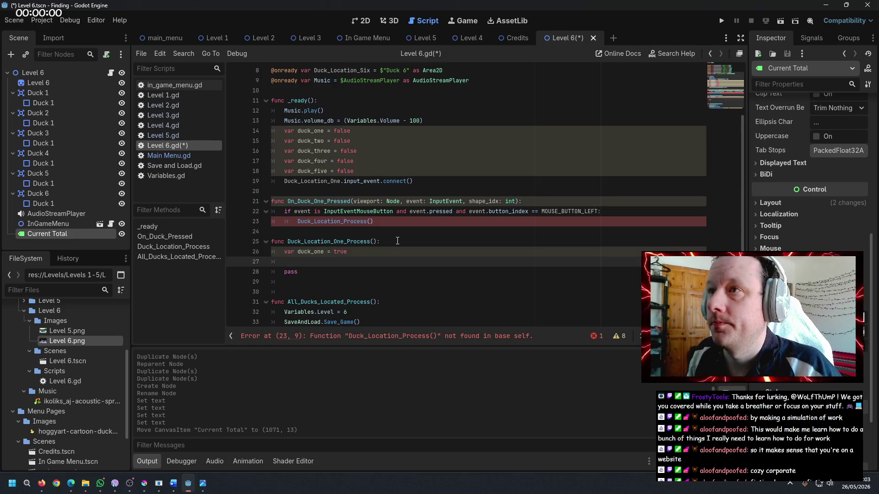
scroll(398, 241, "up", 3)
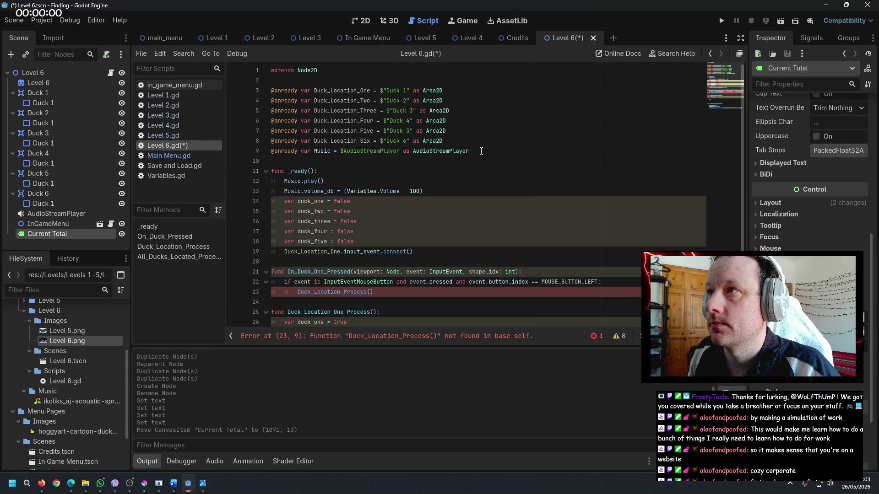
left_click(467, 142)
key("Return")
type("@onready ")
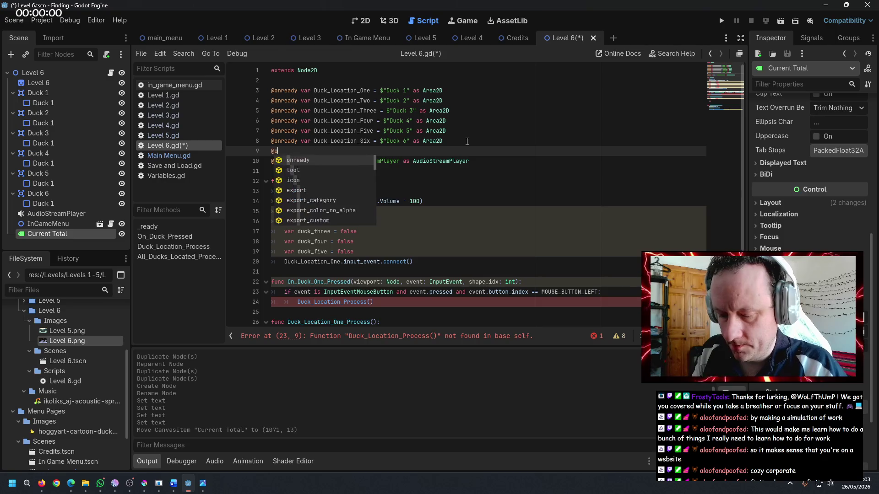
type("var ")
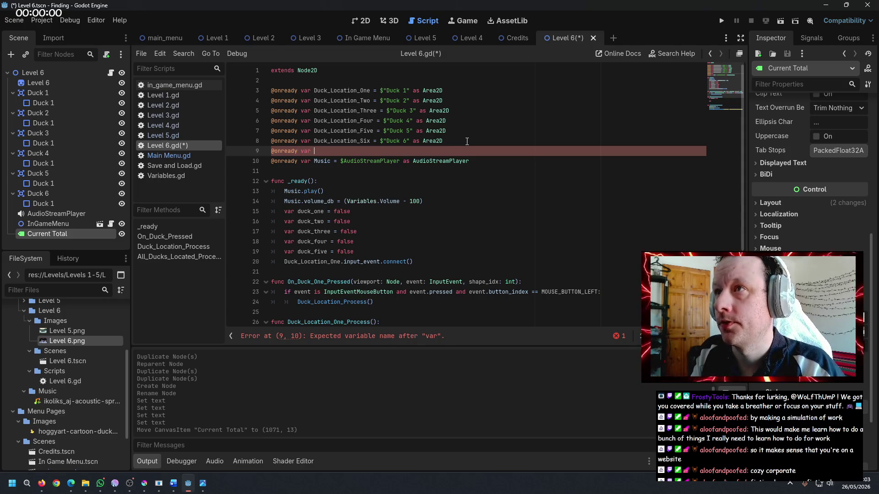
type("Current_Total")
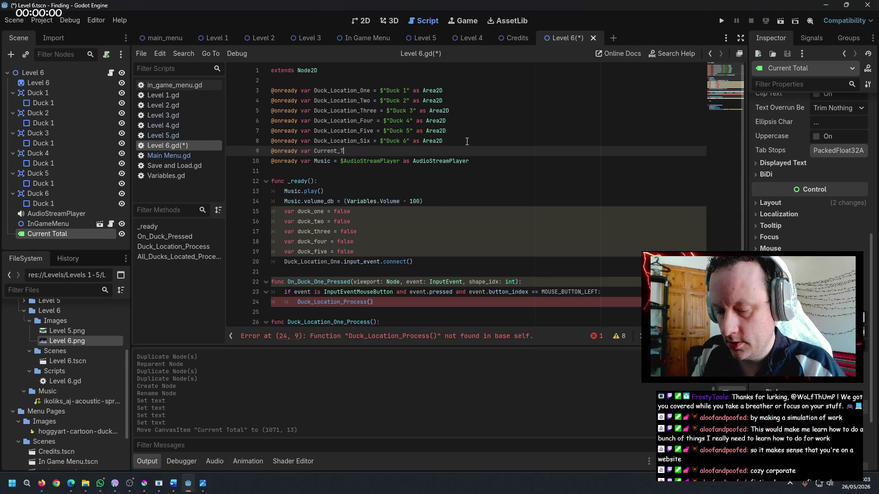
type(" =")
mouse_move(71, 232)
left_mouse_down()
mouse_move(386, 165)
mouse_move(386, 151)
left_mouse_up()
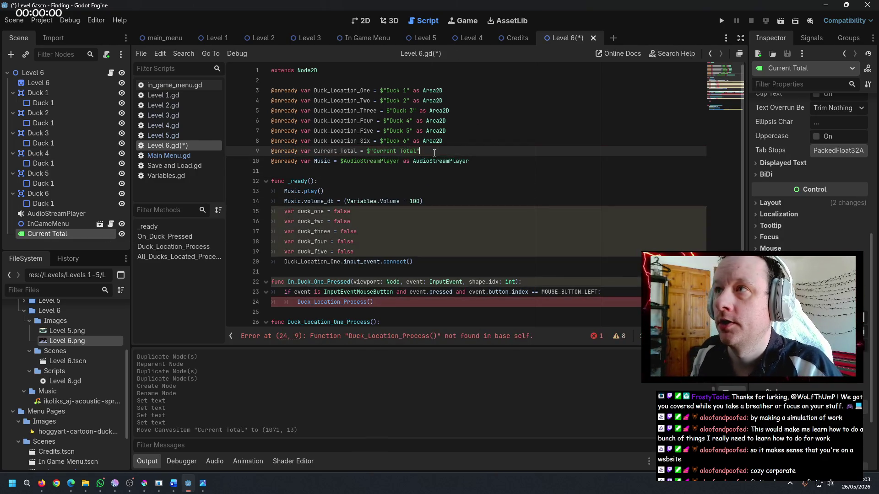
type("as Label")
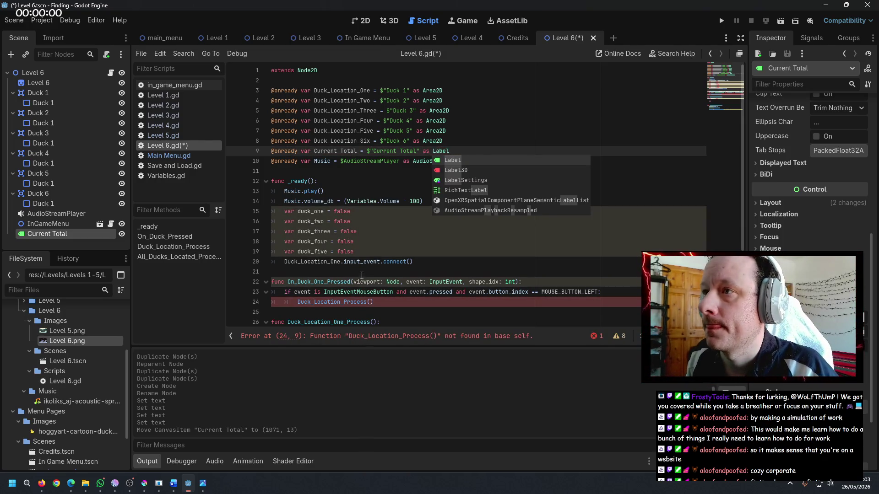
scroll(362, 275, "down", 3)
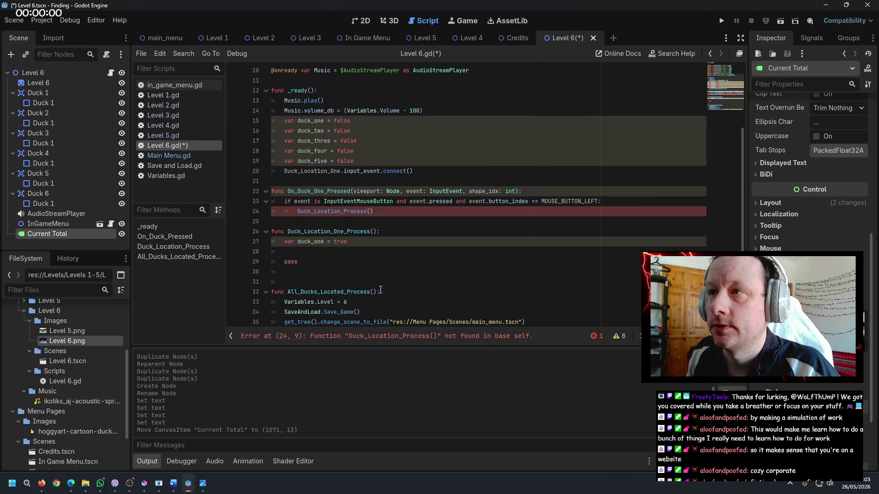
Add Current_Total.text = ("Duck One Found") on the empty line below duck_one.
left_click(333, 249)
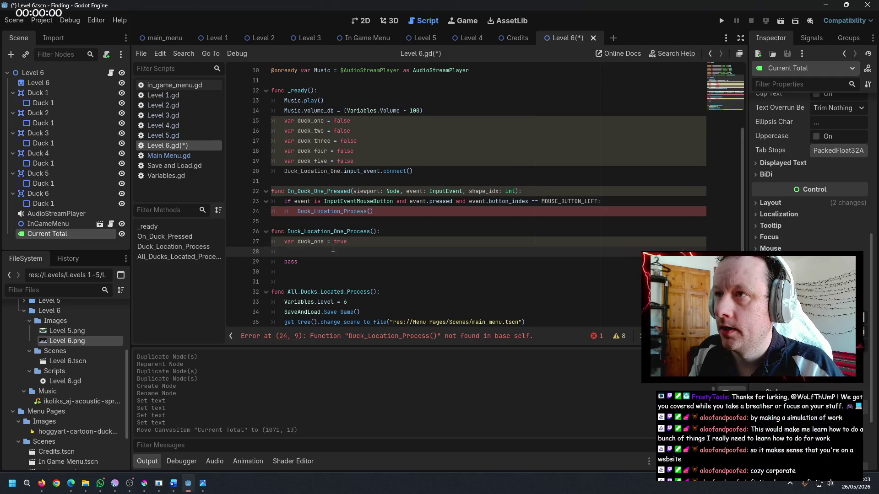
type("curren")
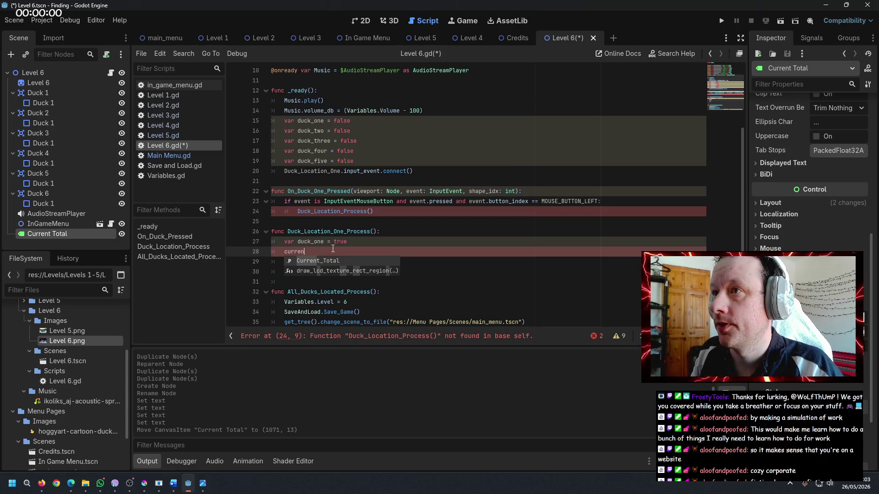
key("Return")
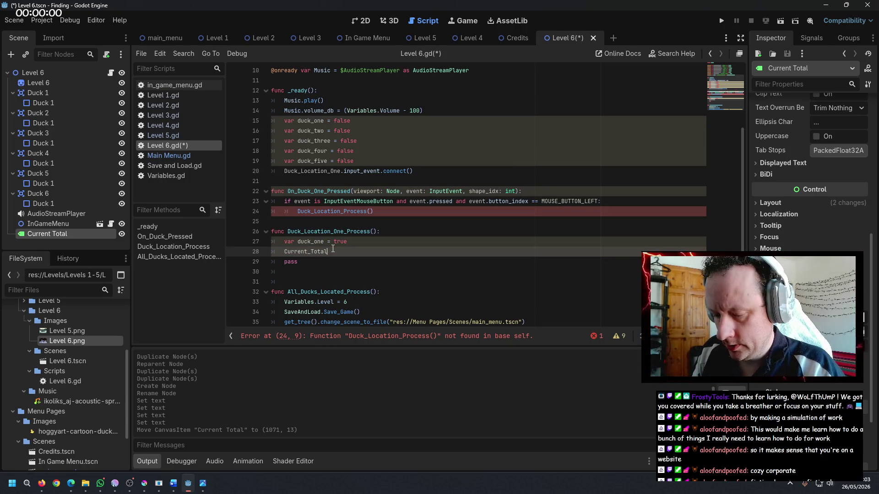
type("text")
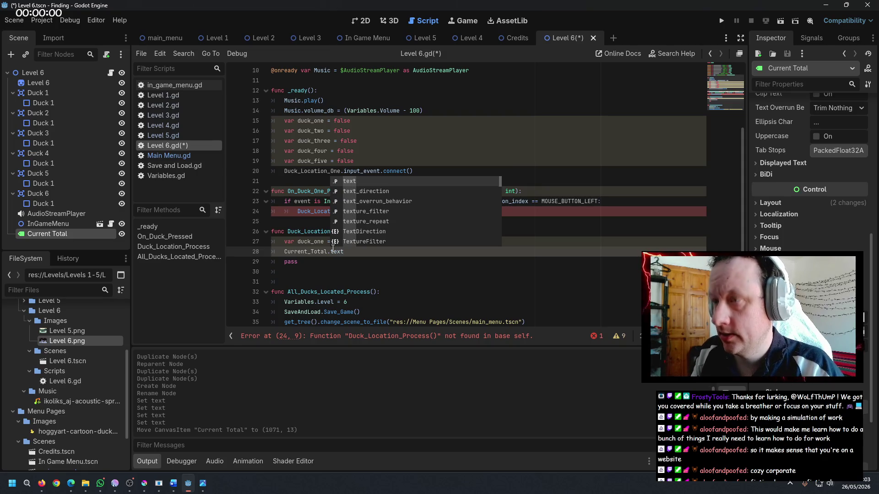
type(" = ")
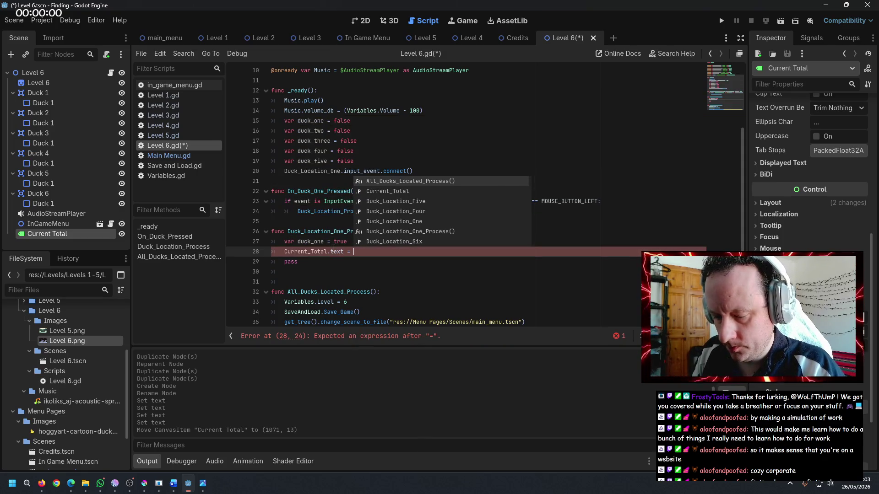
type("(D")
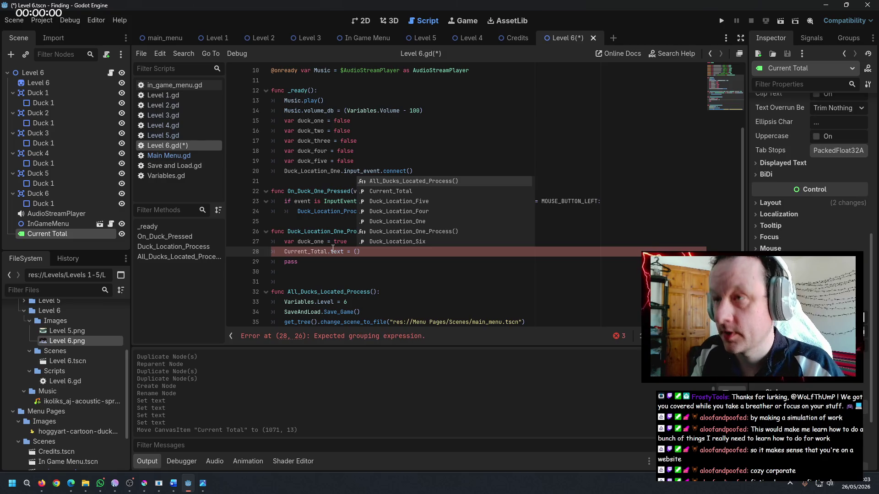
key("BackSpace")
type("\"D")
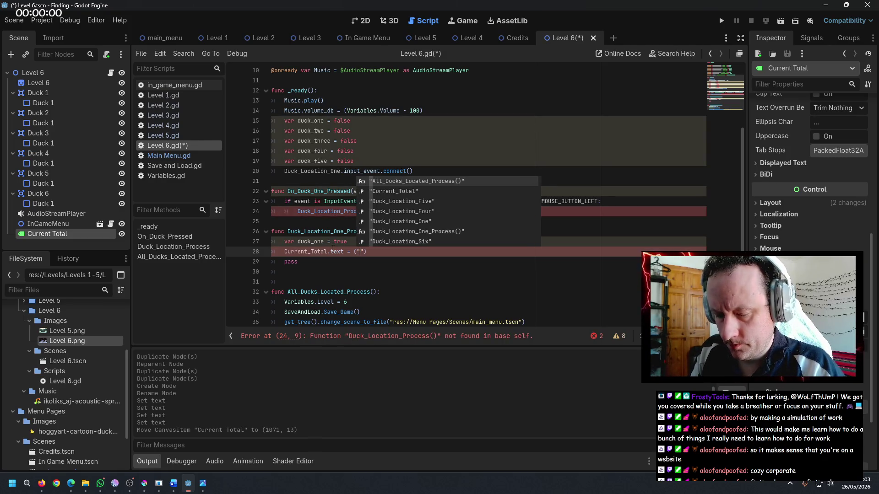
type("uck ")
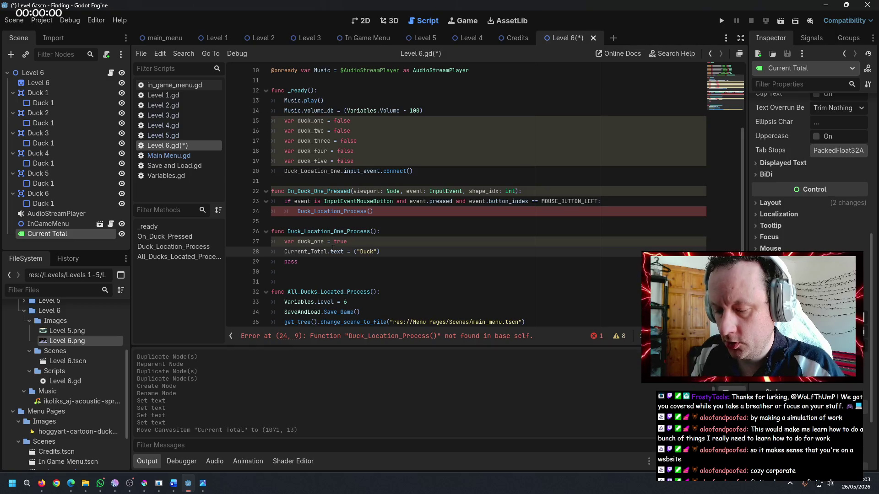
type("One ")
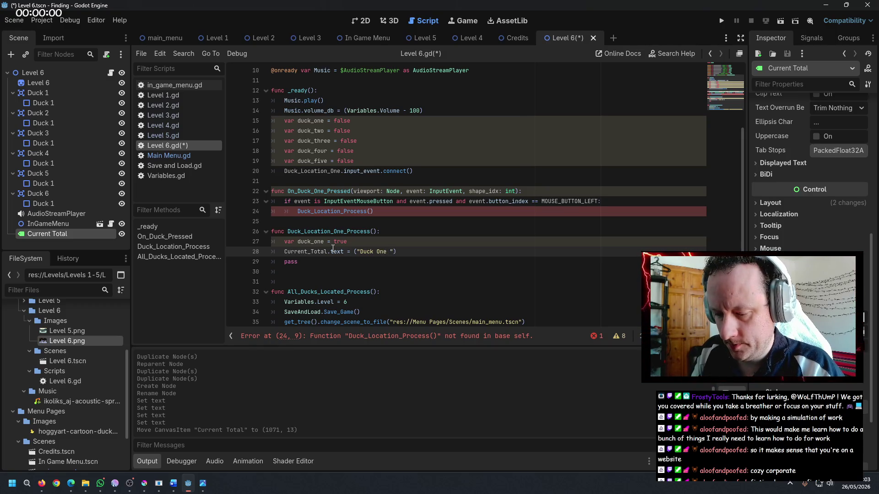
type("Found")
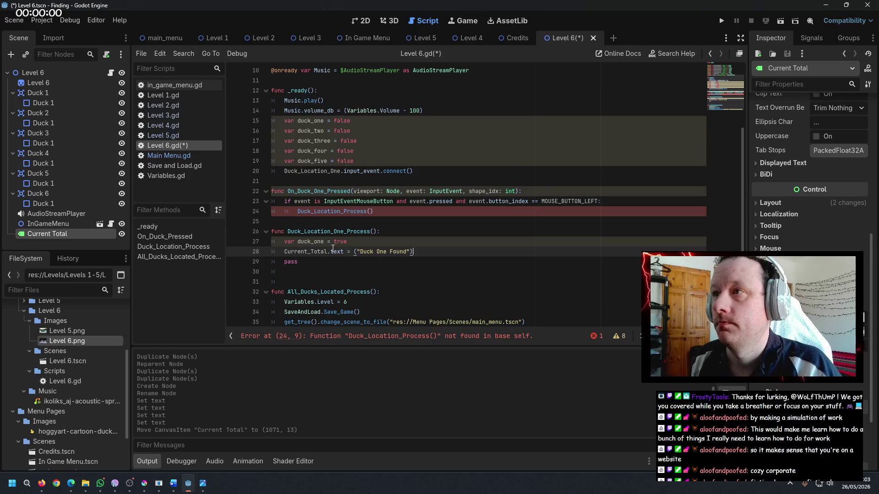
key("Return")
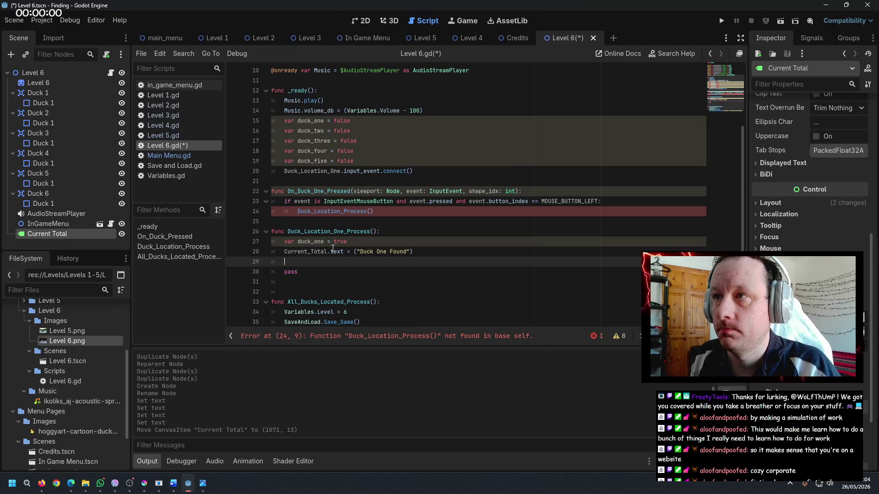
Add an 'await Timer 10' line after the label update and begin a Current_Total line below it.
type("awa")
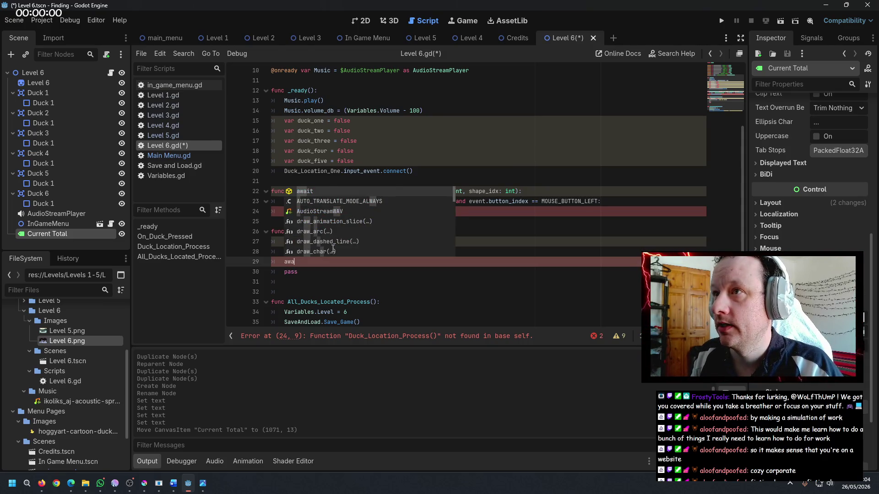
type("it ")
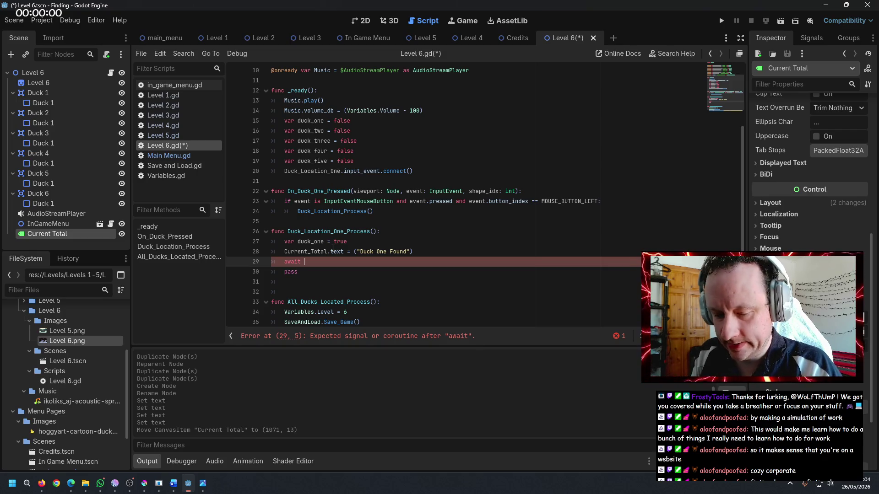
type("10")
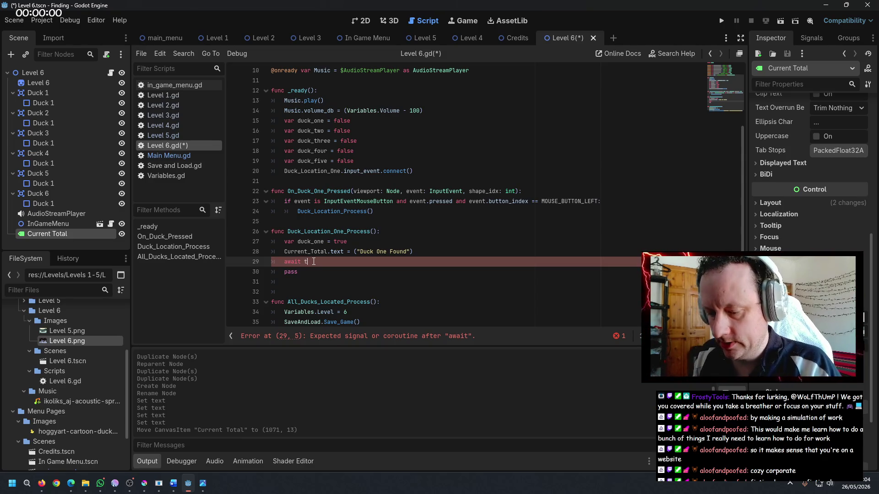
type("timer")
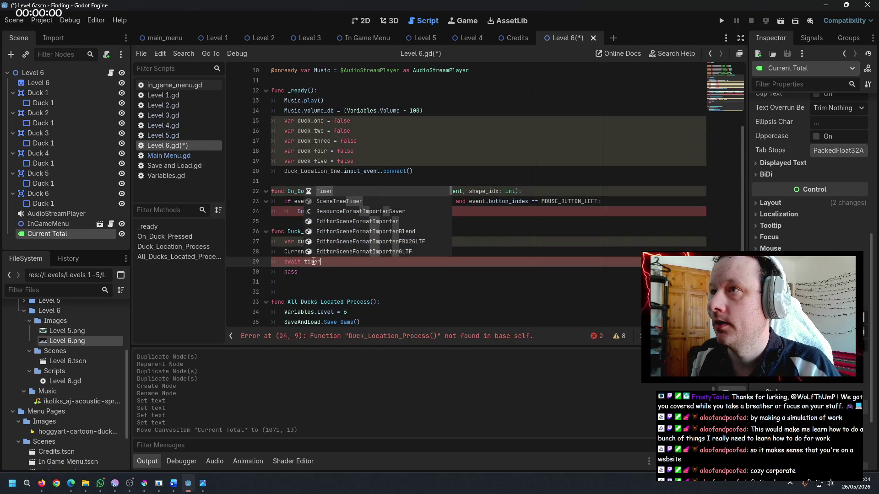
key("Return")
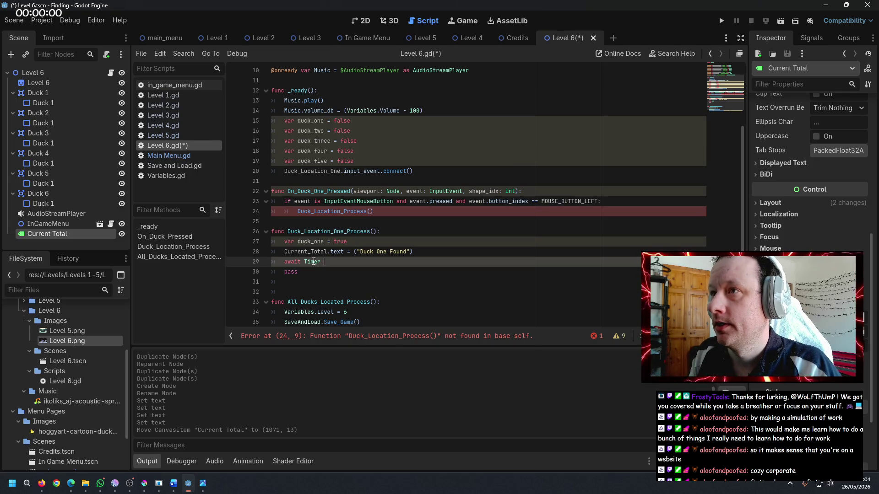
type("10")
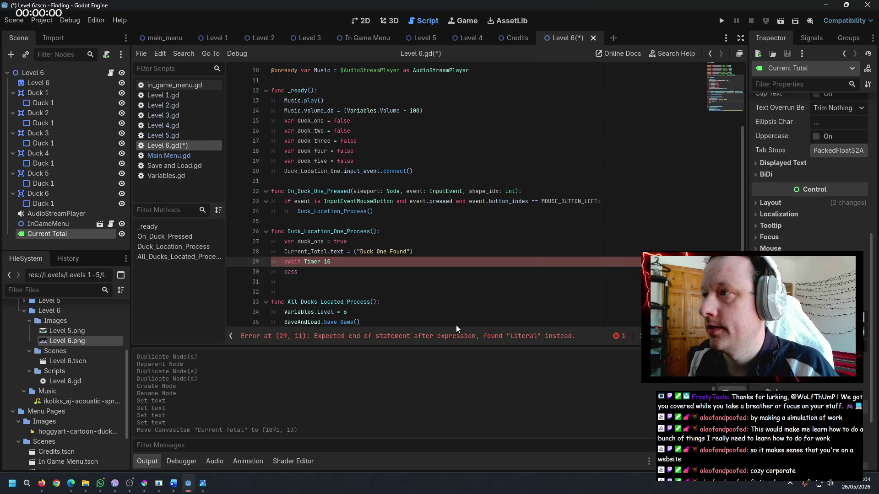
left_click(307, 271)
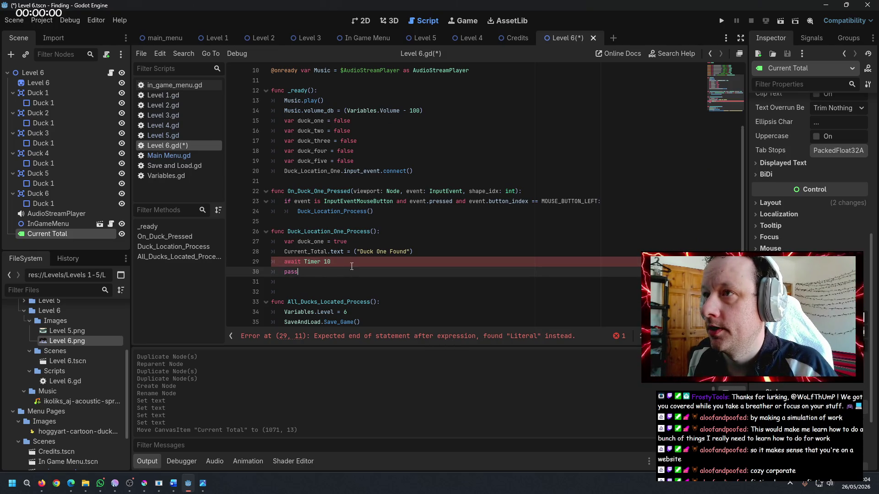
left_click(353, 261)
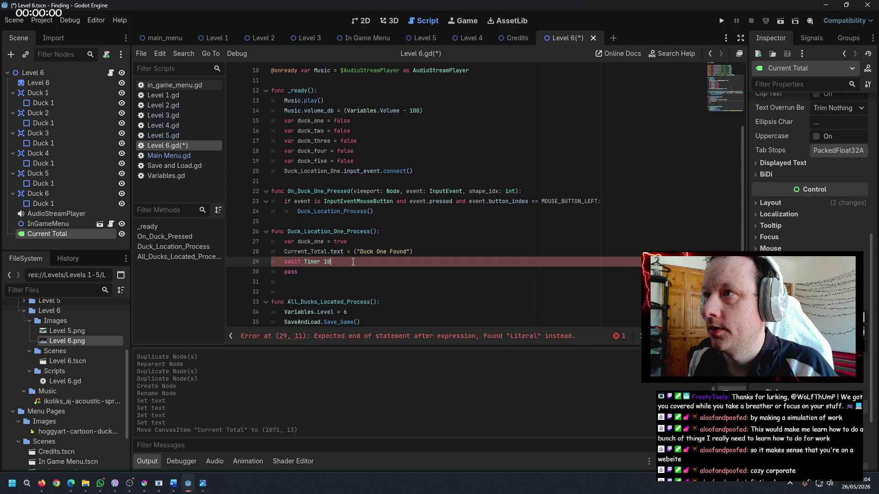
key("Return")
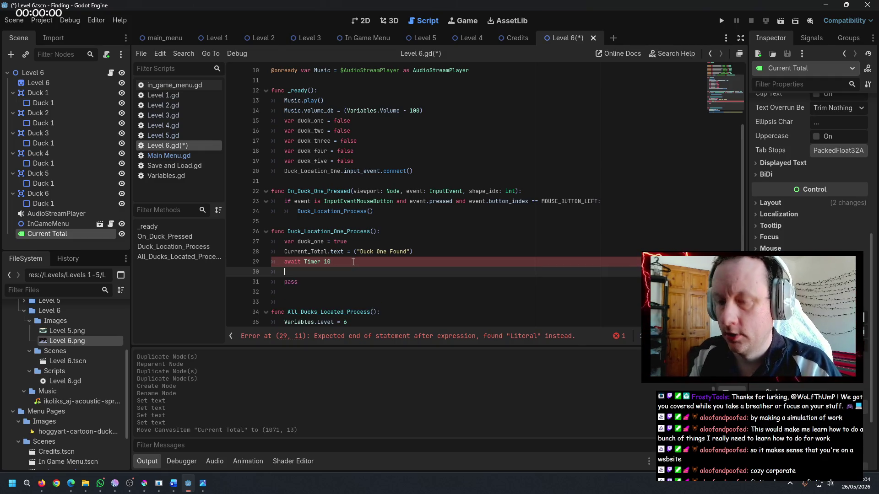
type("Current")
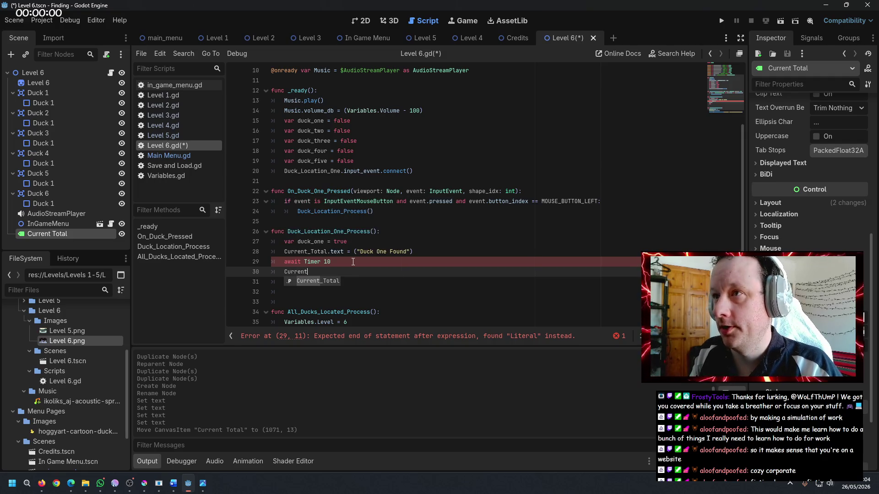
type("_Tor")
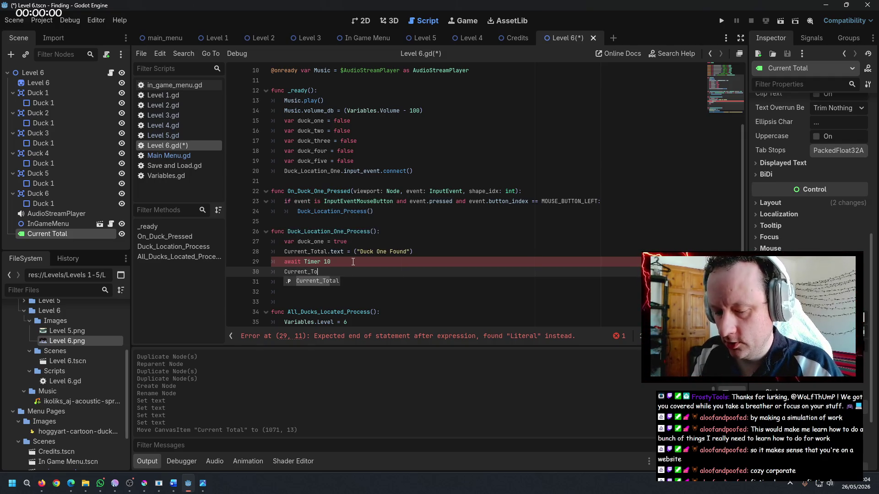
Complete line 30 as Current_Total.text = ("Take your Time").
key("BackSpace")
key("Return")
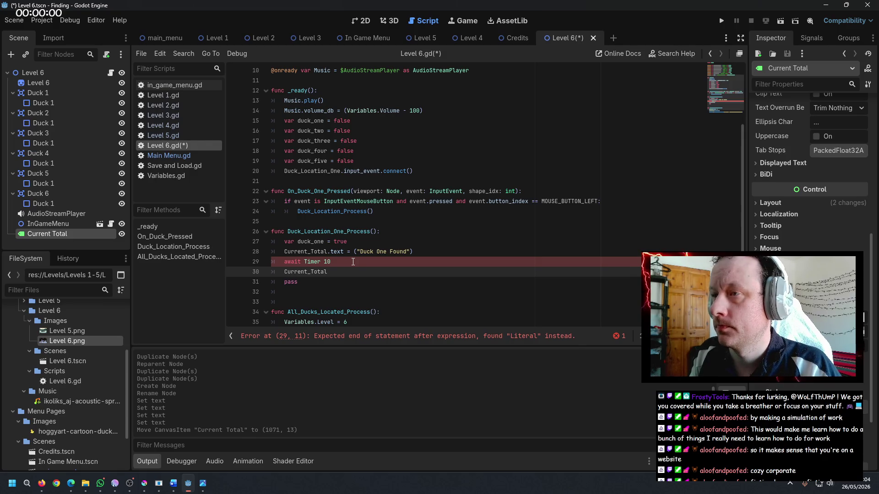
type(".text")
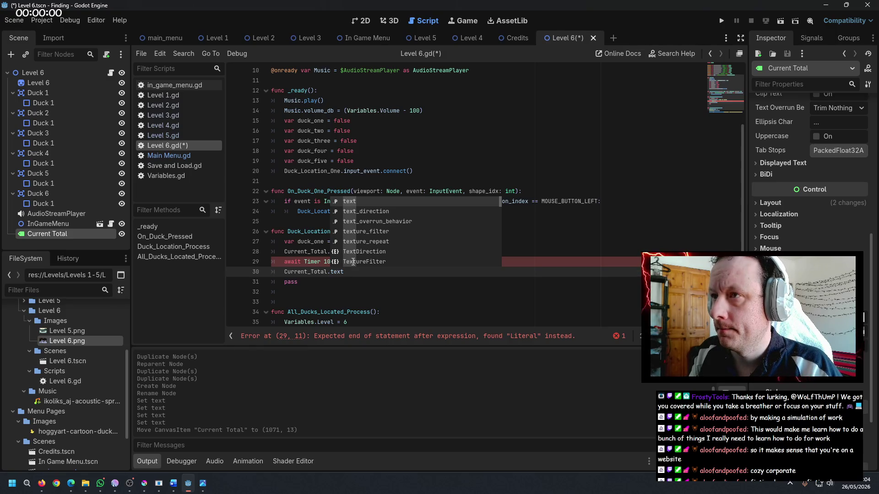
type(" =")
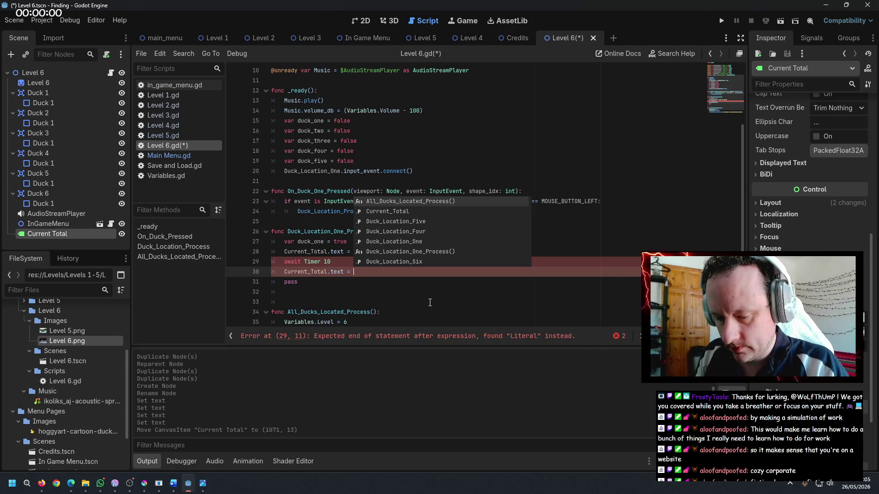
type("(")
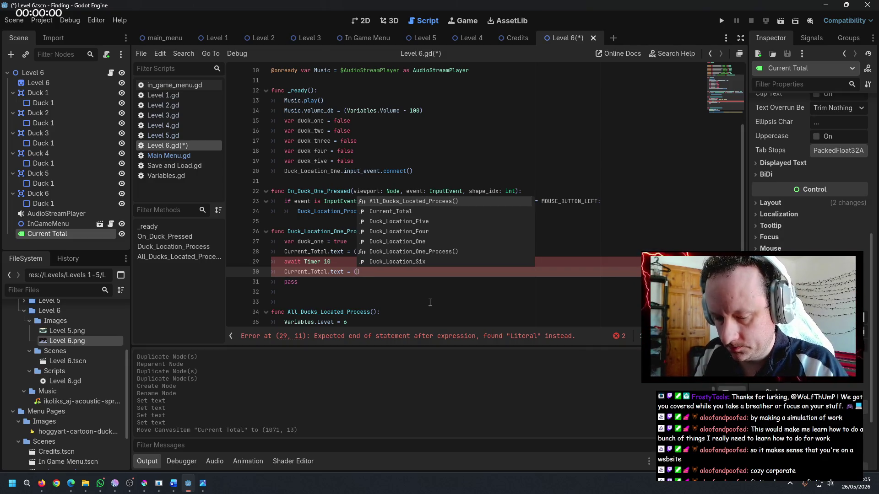
type("\"")
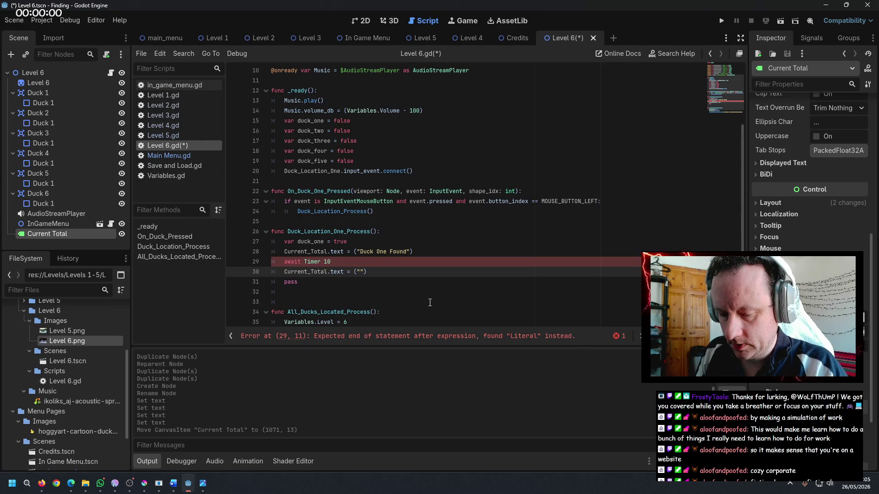
type("Take ")
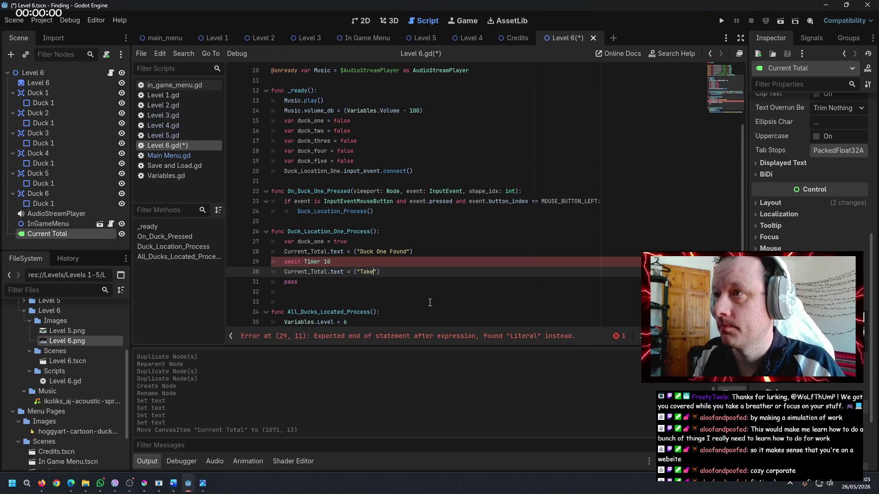
type("your T")
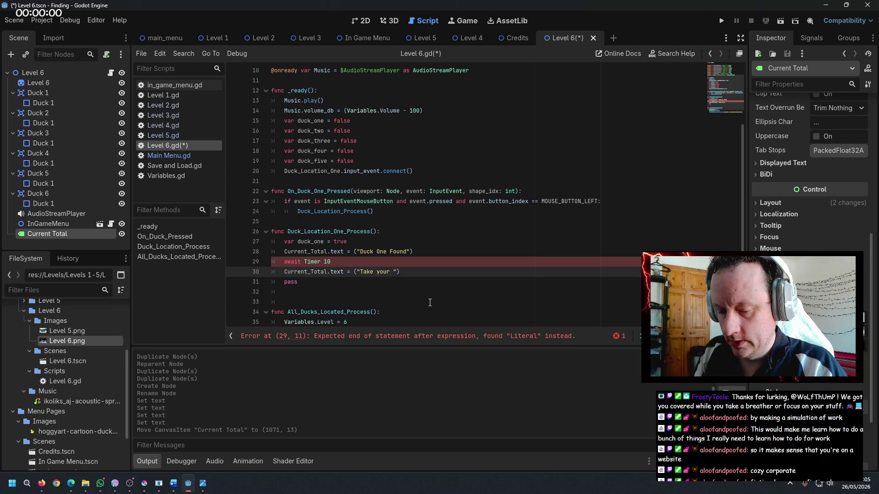
type("ime")
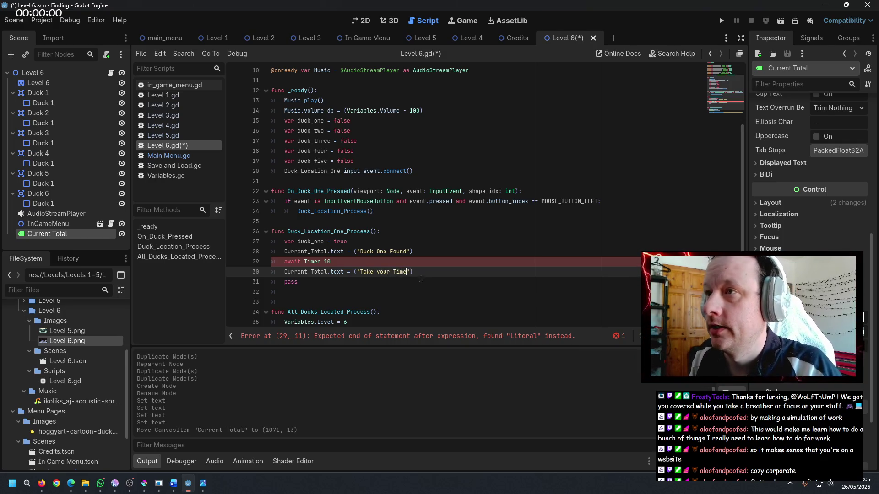
left_click(420, 287)
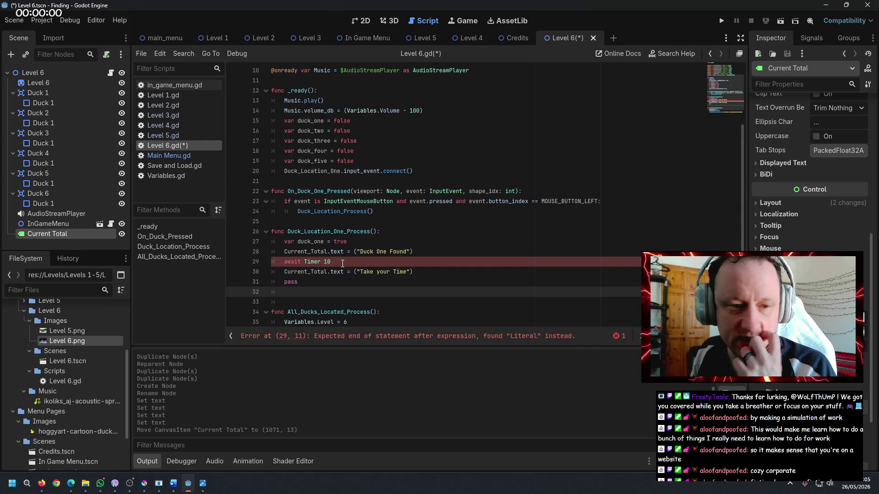
key("alt+Tab")
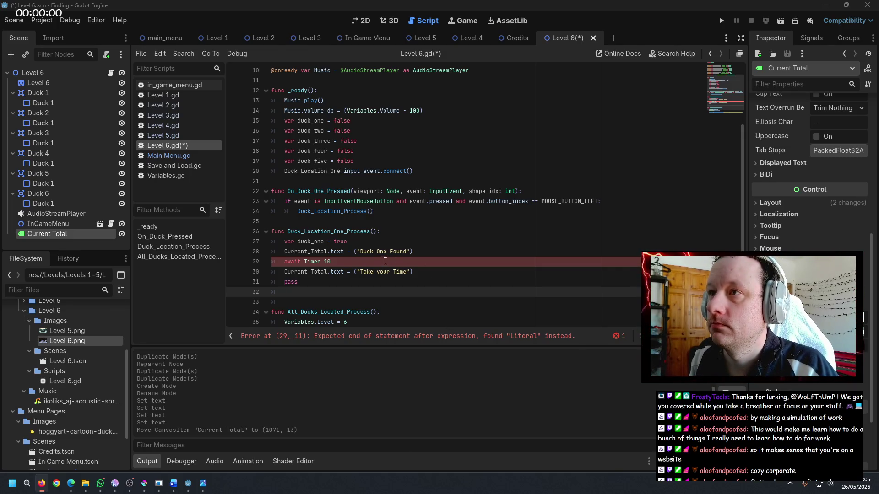
Replace the invalid timer with await get_tree().create_timer(10.0).timeout.
left_click(362, 259)
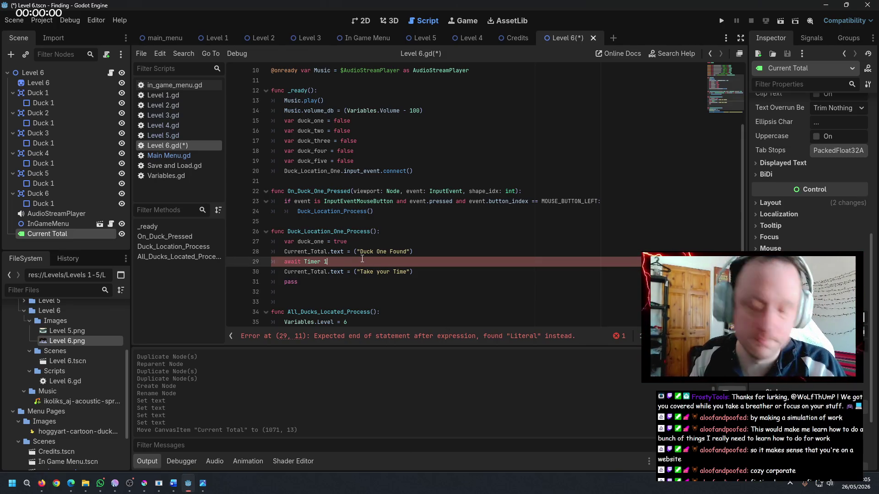
key("BackSpace")
key("BackSpace")
key("BackSpace")
type("g")
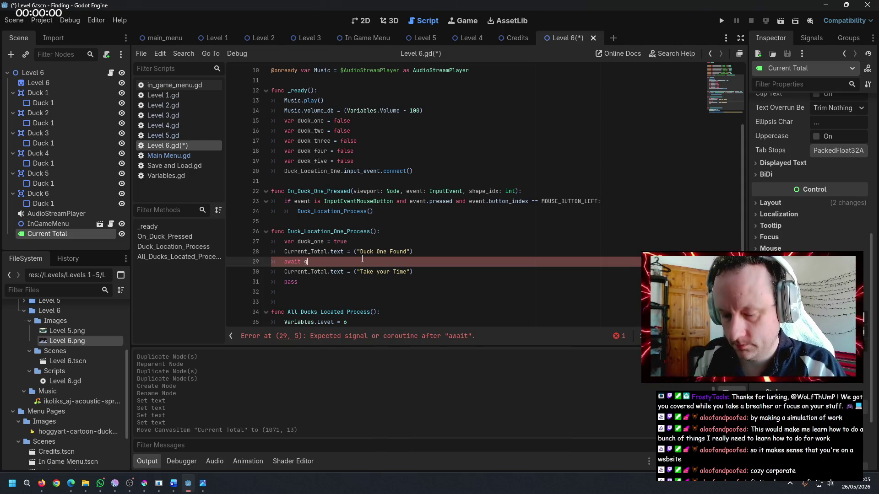
type("et")
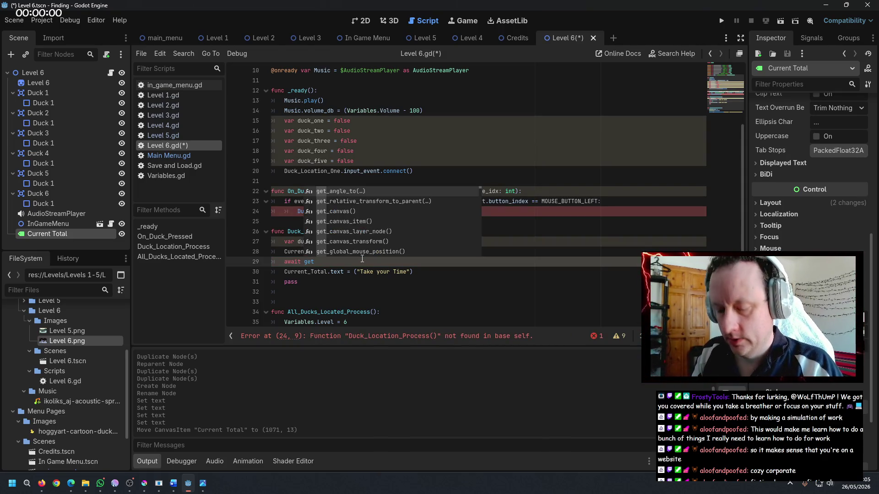
type("_tree")
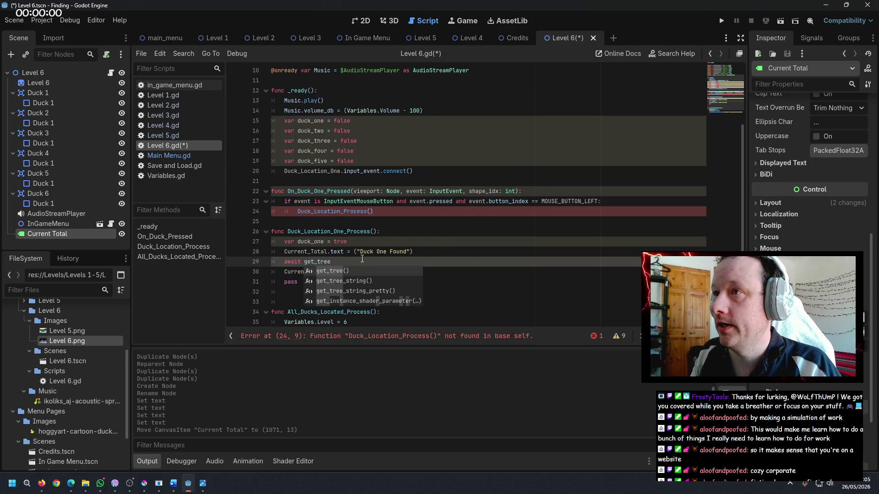
key("Return")
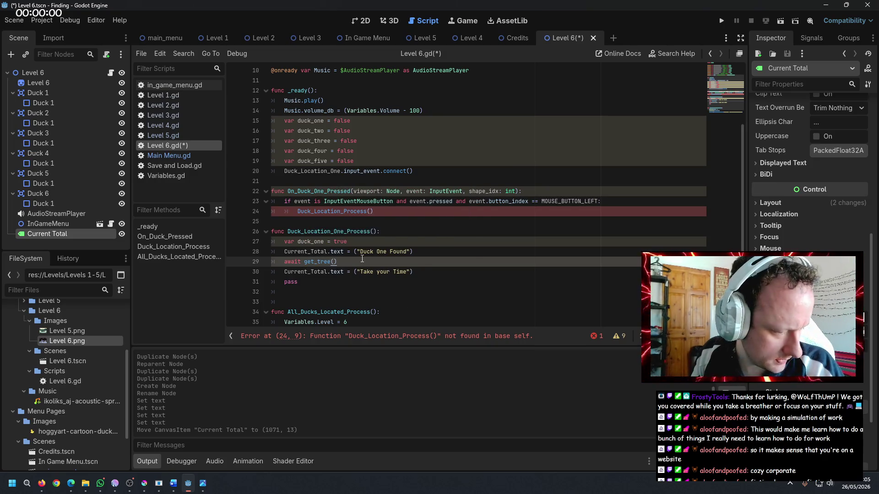
type(".create")
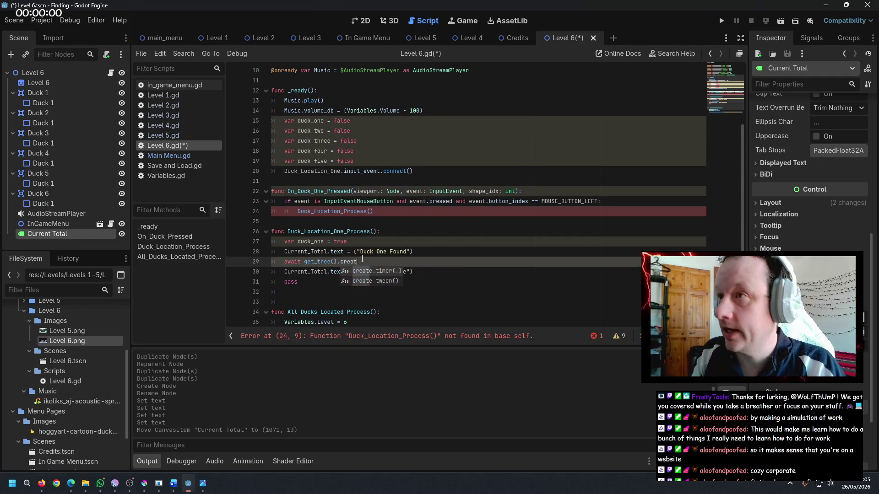
key("Return")
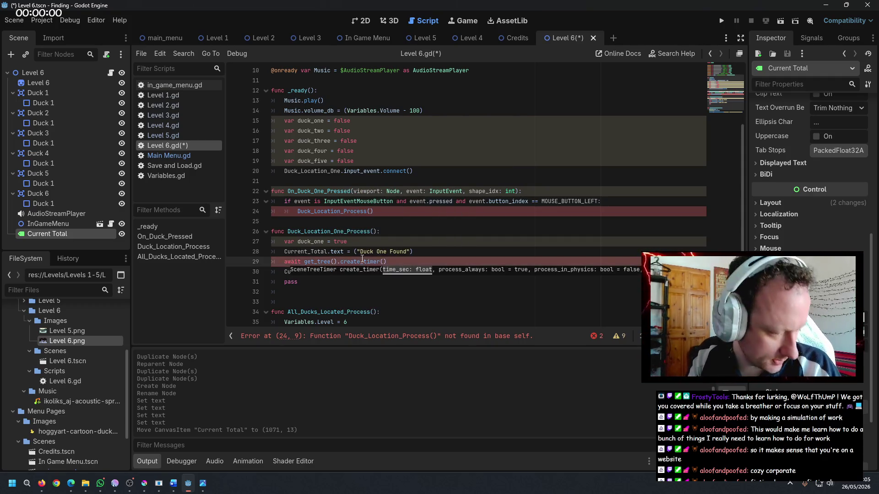
type("10.0")
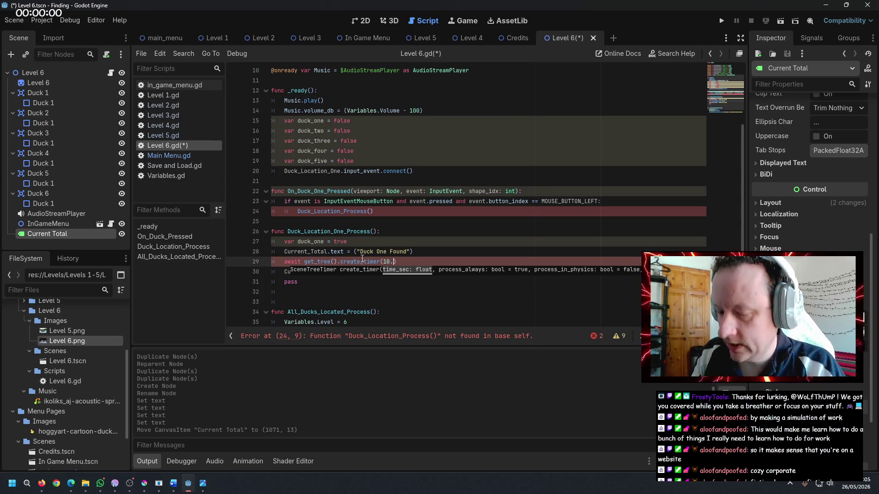
key("Right")
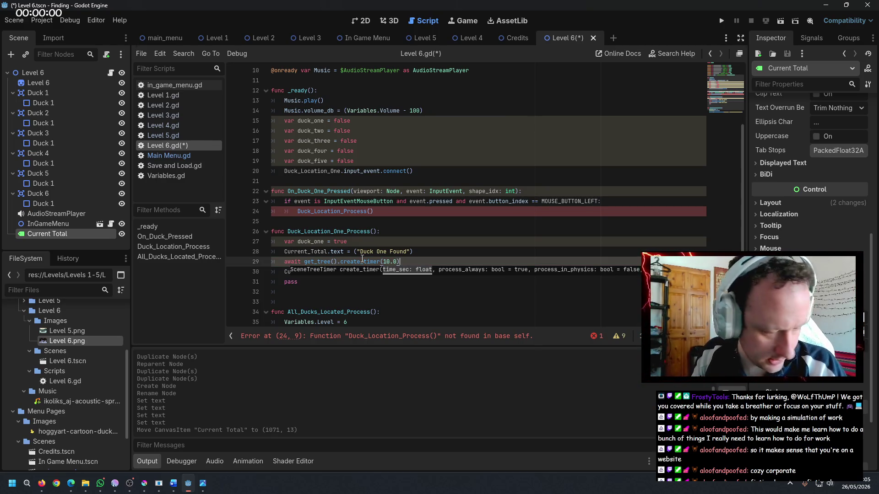
type("timeo")
key("Return")
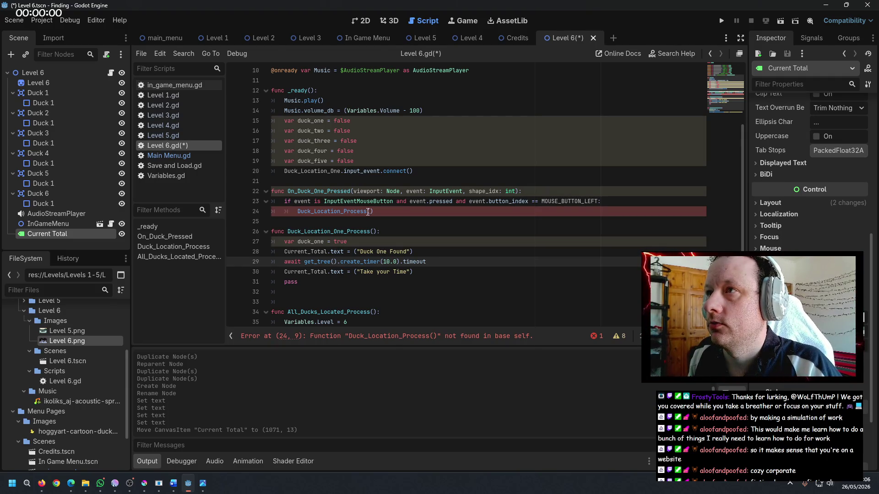
Copy the Duck_Location_One_Process name and paste it over the wrong call on line 24.
left_click(367, 212)
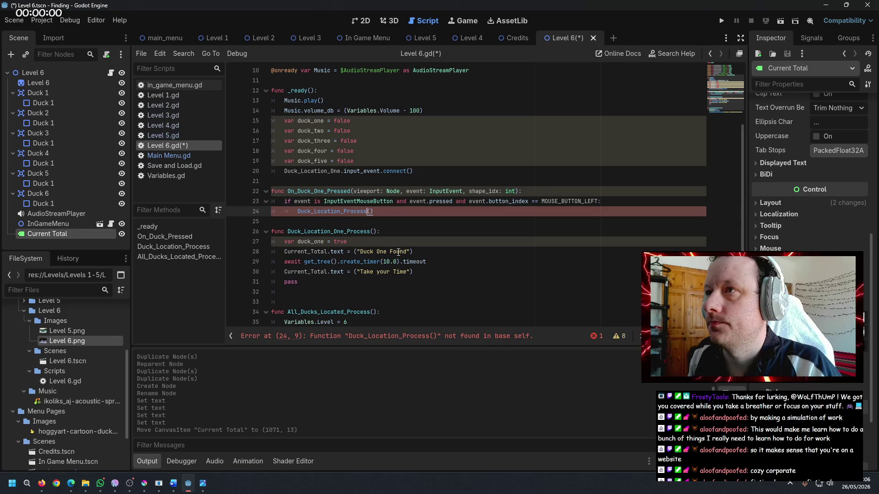
double_click(344, 232)
right_click(344, 232)
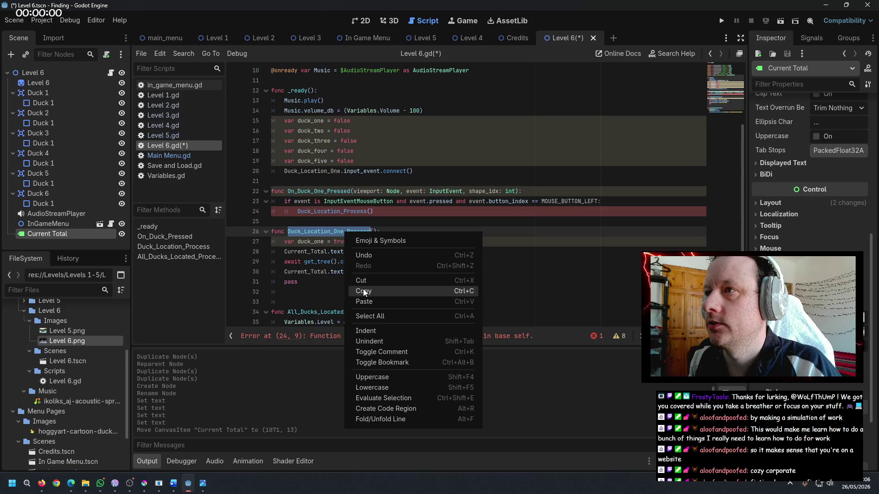
left_click(363, 291)
double_click(324, 211)
right_click(324, 211)
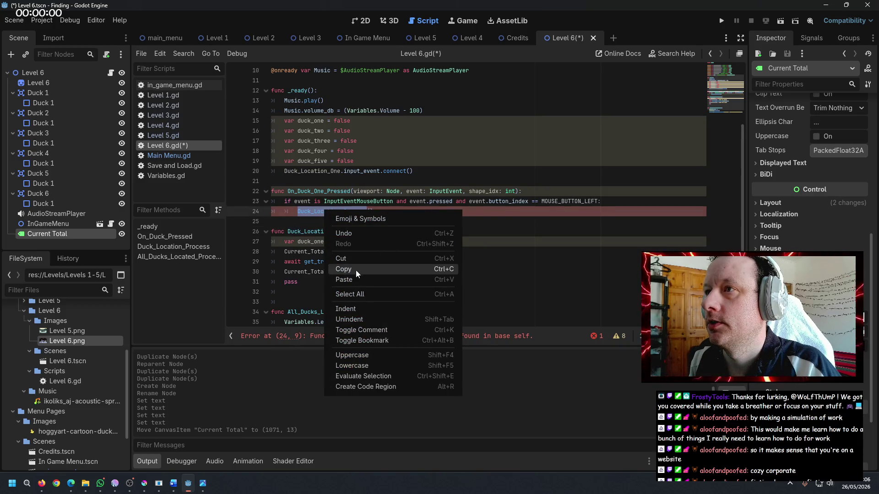
left_click(345, 280)
left_click(433, 256)
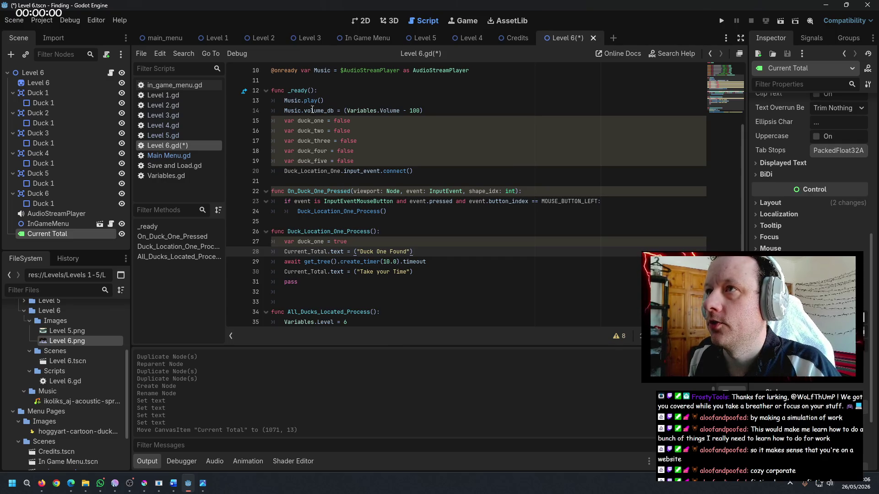
left_click(41, 93)
In the 2D view, move Duck 1's collision shape beside the right-hand tree, to (735, 399).
left_click(361, 21)
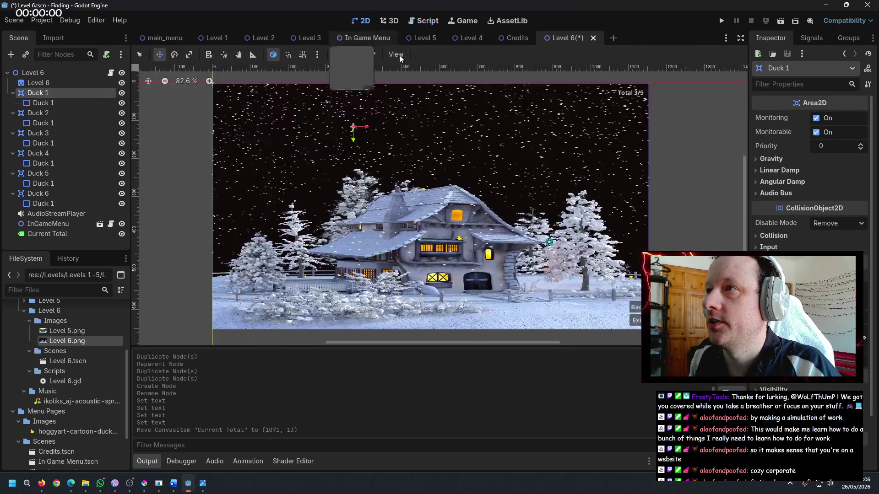
scroll(408, 191, "up", 4)
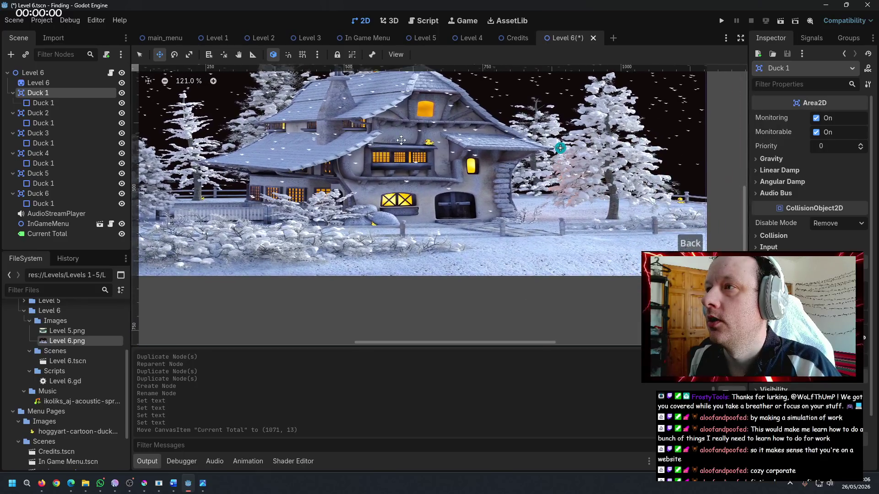
left_click_drag(401, 140, 438, 223)
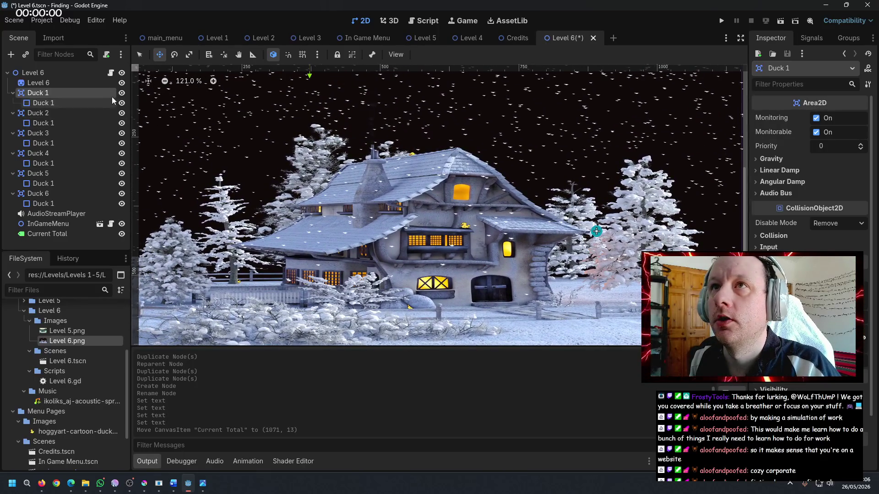
left_click(39, 103)
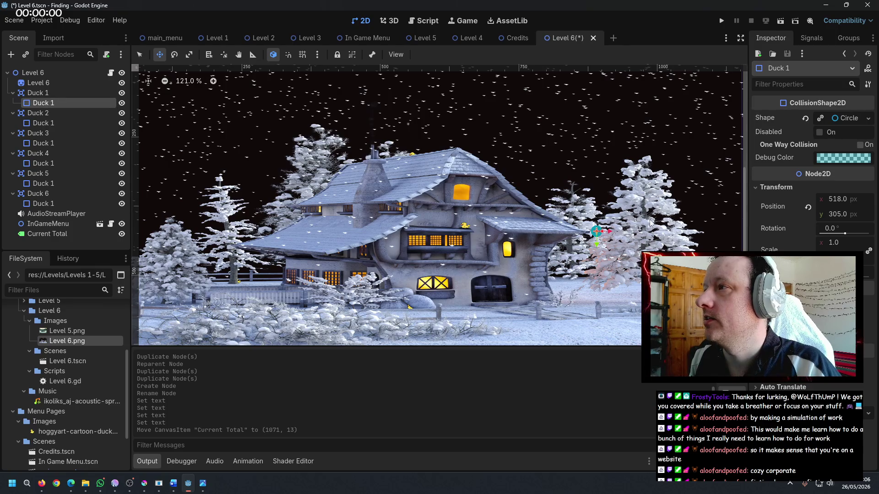
scroll(423, 205, "up", 8)
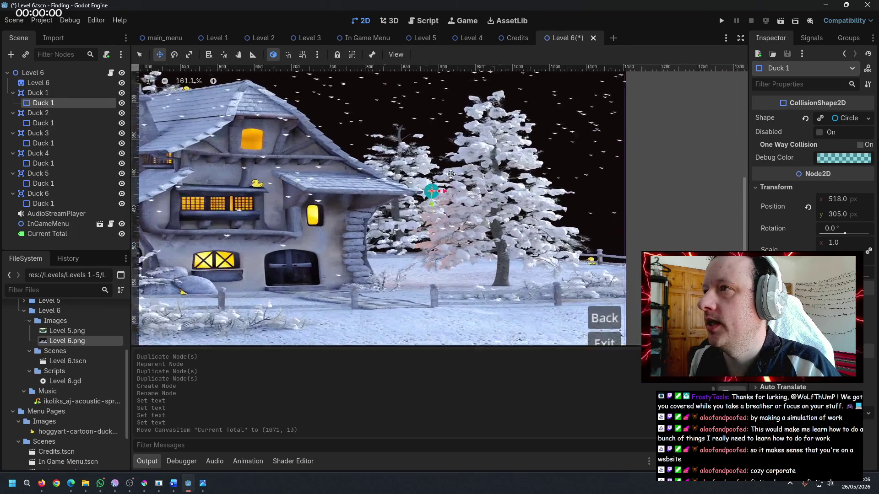
mouse_move(423, 204)
left_mouse_down()
mouse_move(516, 272)
mouse_move(684, 321)
left_mouse_up()
Centre the house in the view and test-run the current scene, which halts on connect().
scroll(497, 215, "down", 4)
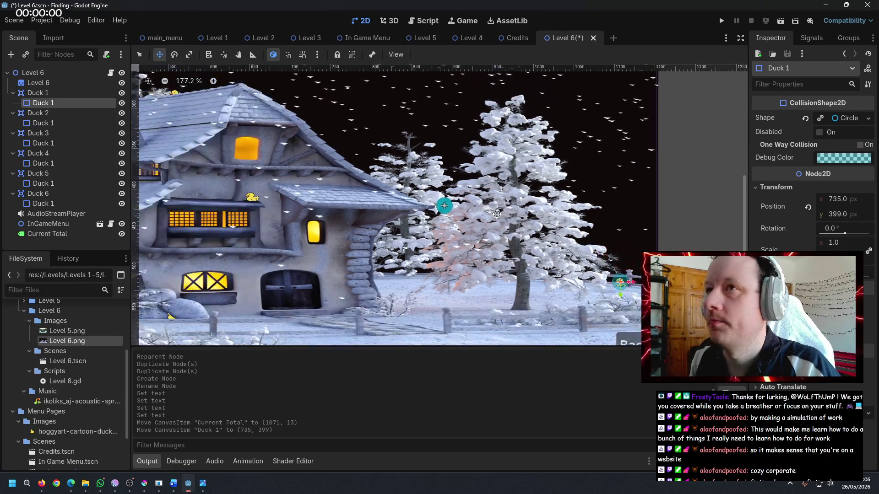
mouse_move(497, 214)
left_mouse_down()
mouse_move(572, 252)
mouse_move(642, 224)
left_mouse_up()
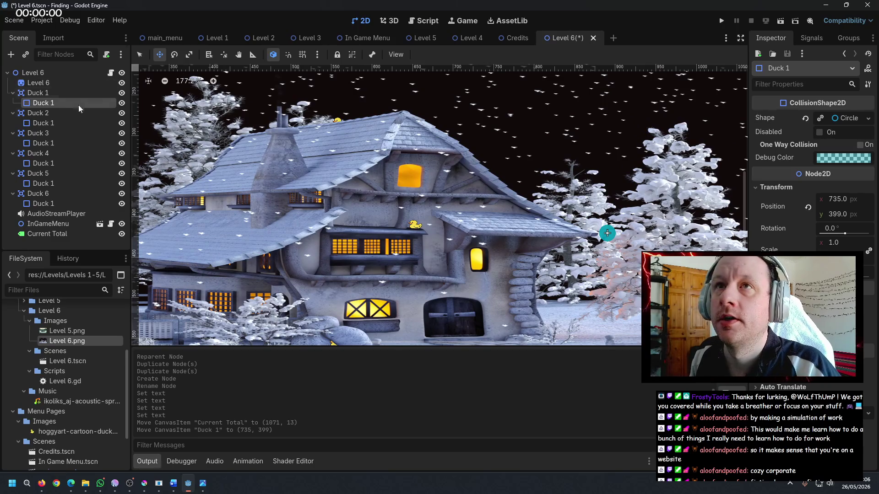
scroll(511, 184, "down", 2)
scroll(511, 185, "down", 1)
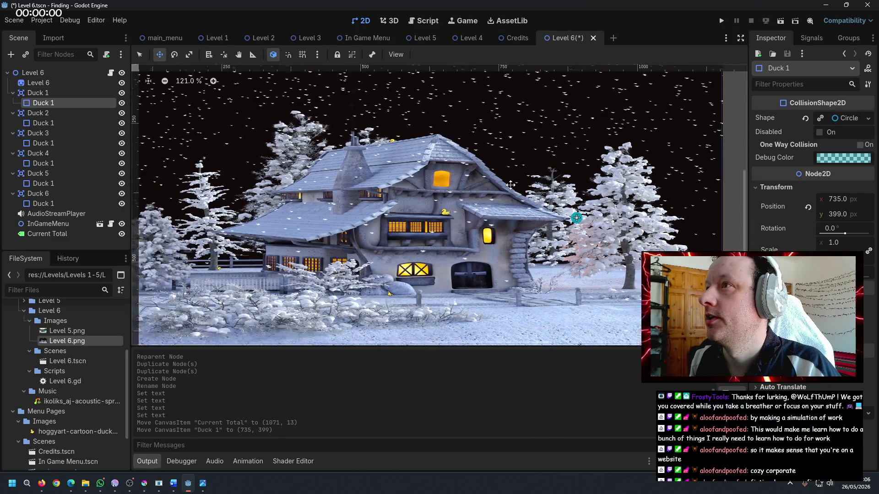
left_click(779, 23)
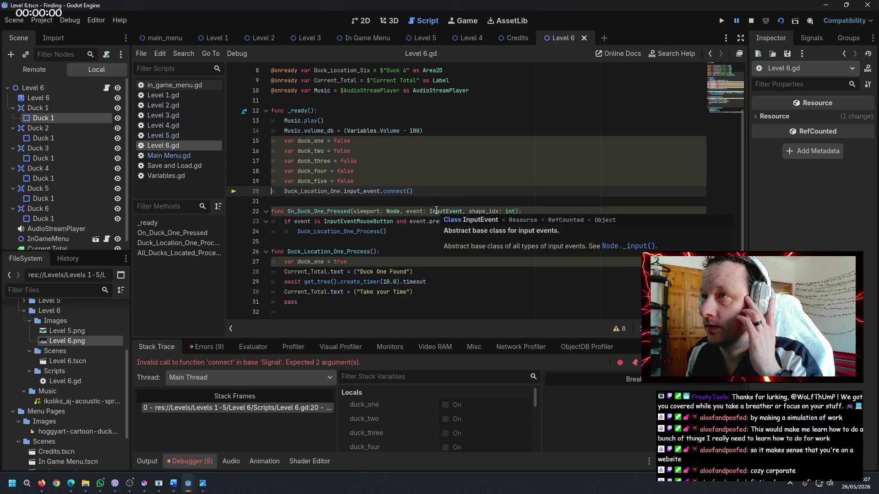
Paste On_Duck_One_Pressed into the connect() call on line 20.
double_click(323, 211)
right_click(323, 211)
left_click(351, 271)
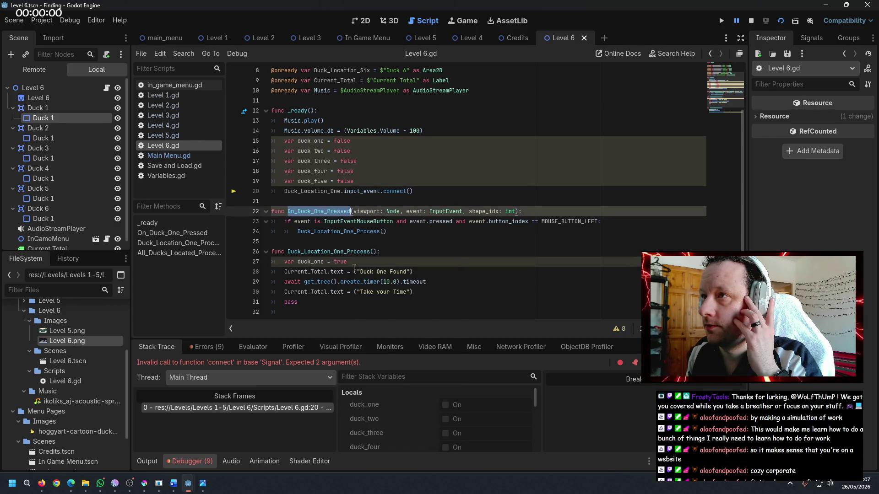
left_click(410, 191)
key("ctrl+v")
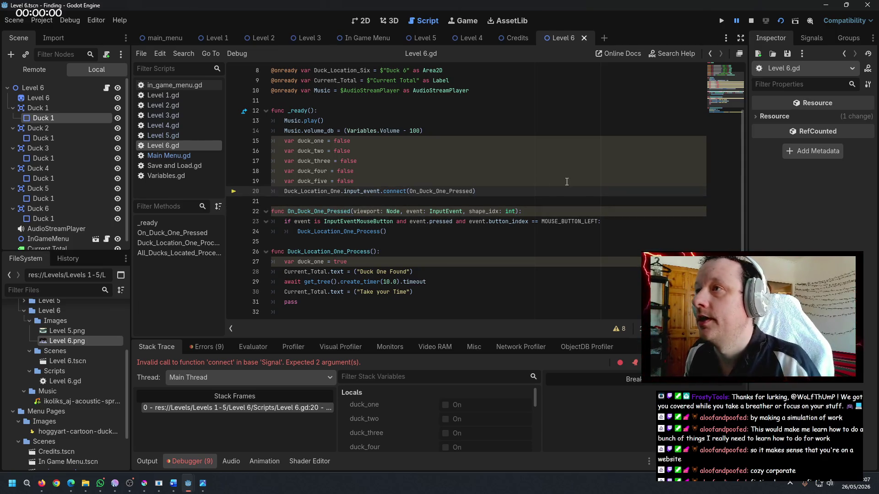
Test-run Level 6, click Duck One to check the messages, then stop the game.
left_click(764, 18)
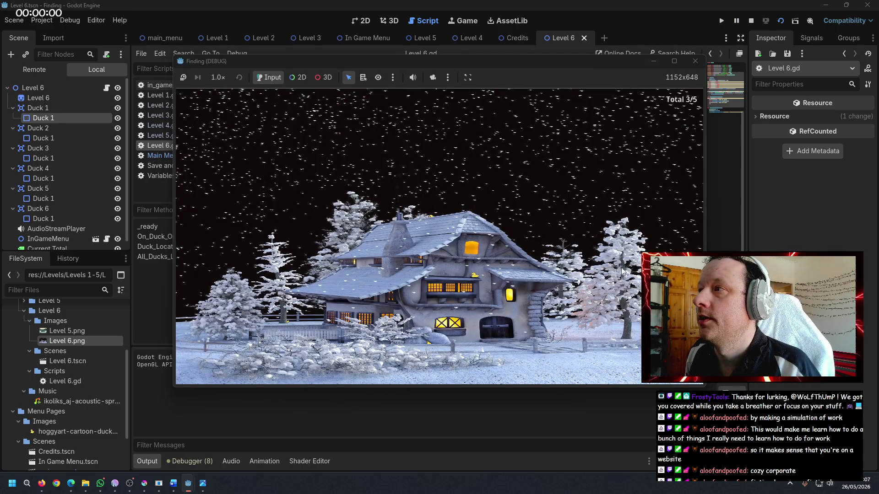
left_click(621, 268)
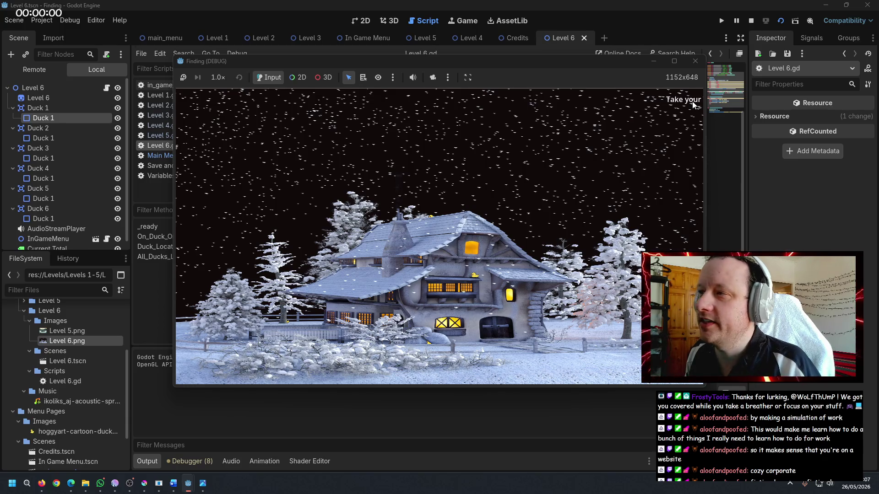
key("F8")
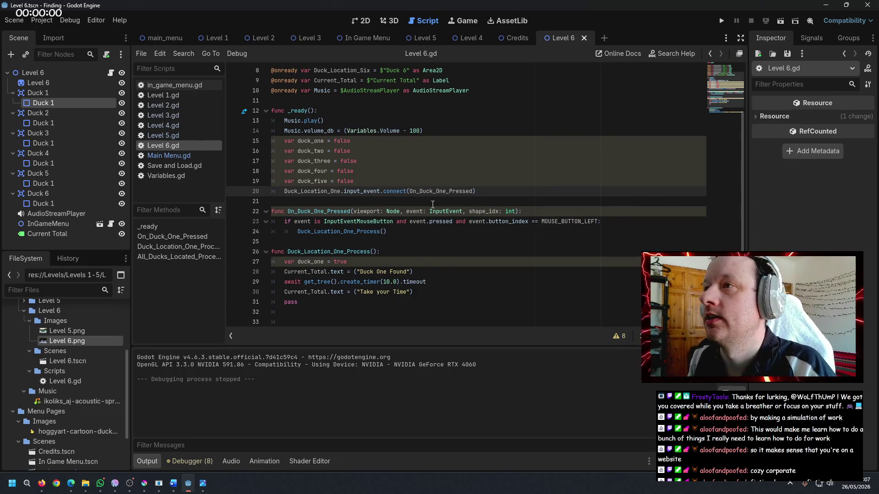
Drag the Total 3/5 Current Total label left along the top edge of Level 6, then test-run the scene.
left_click(361, 22)
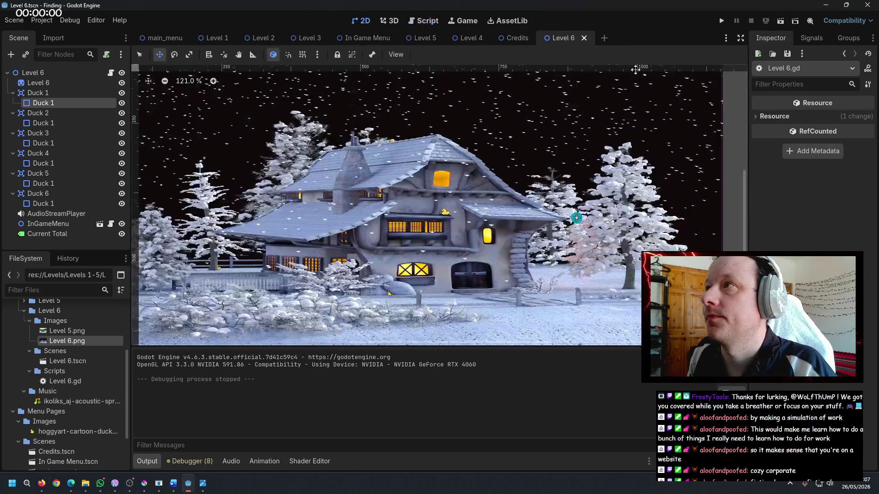
left_click(51, 235)
scroll(700, 169, "up", 5)
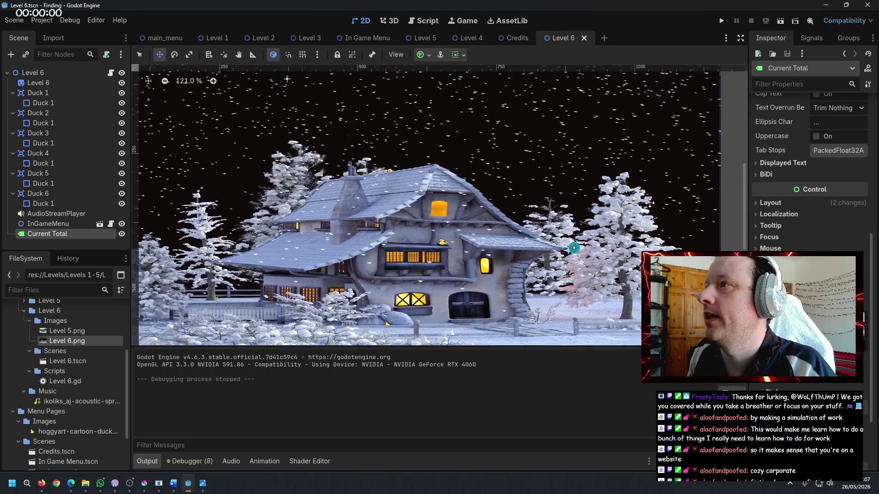
mouse_move(705, 111)
left_mouse_down()
mouse_move(356, 111)
mouse_move(388, 110)
left_mouse_up()
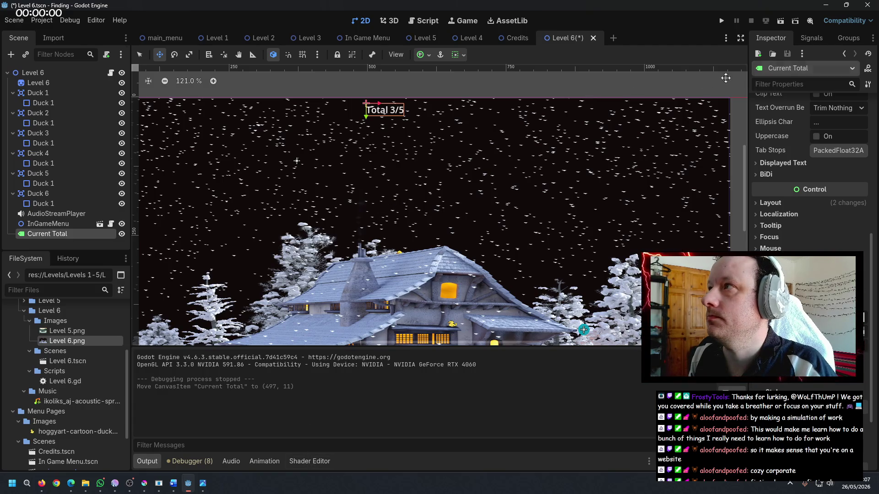
scroll(442, 229, "down", 2)
scroll(441, 214, "down", 2)
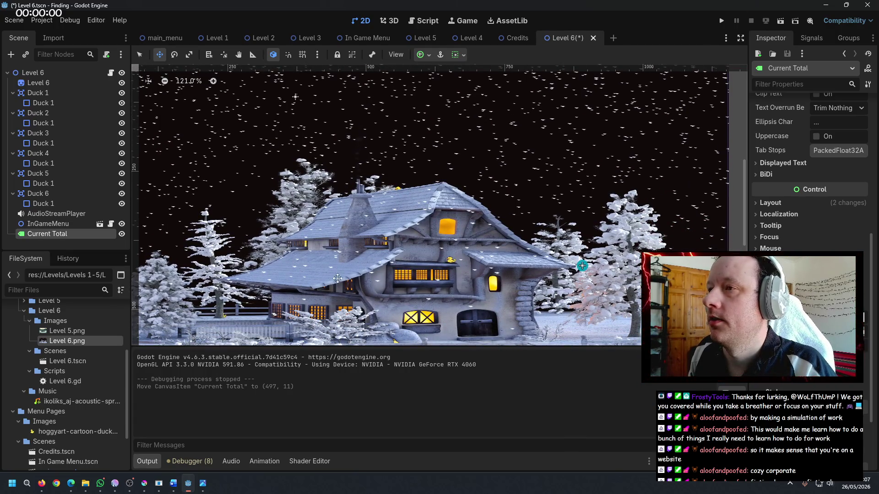
mouse_move(352, 180)
left_mouse_down()
mouse_move(483, 262)
mouse_move(434, 254)
left_mouse_up()
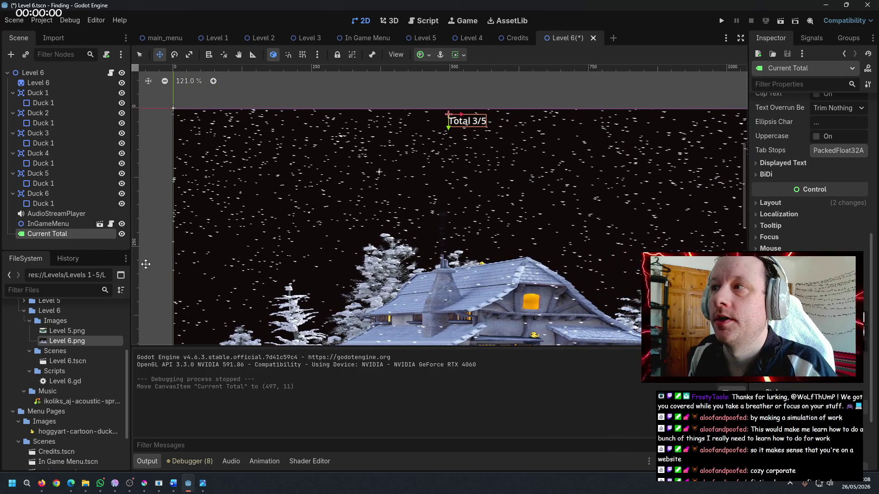
mouse_move(162, 224)
left_mouse_down()
mouse_move(354, 206)
mouse_move(384, 176)
mouse_move(345, 255)
left_mouse_up()
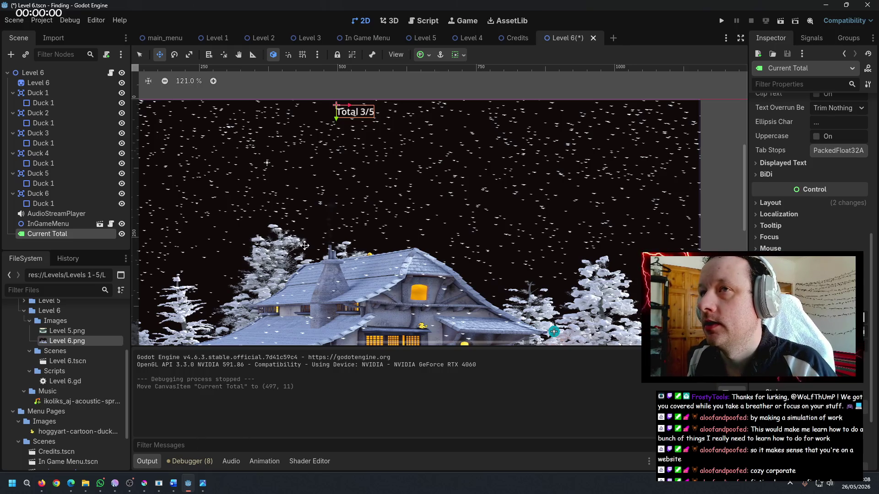
left_click(779, 21)
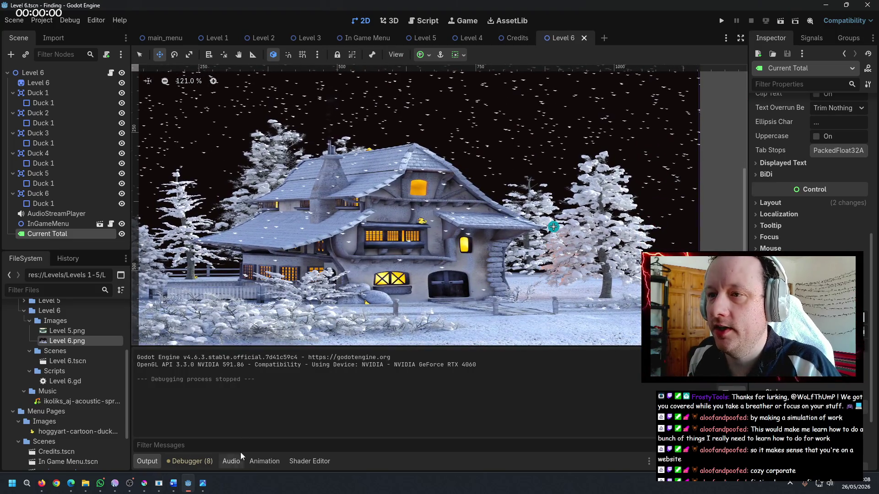
Nest lines 28–32 of Duck_Location_One_Process under a new 'if duck_one == false:' condition.
left_click(424, 25)
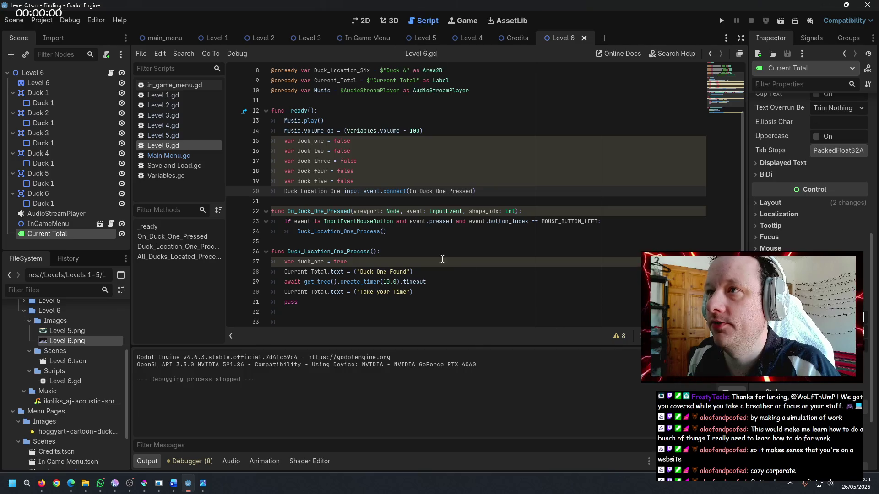
left_click(286, 262)
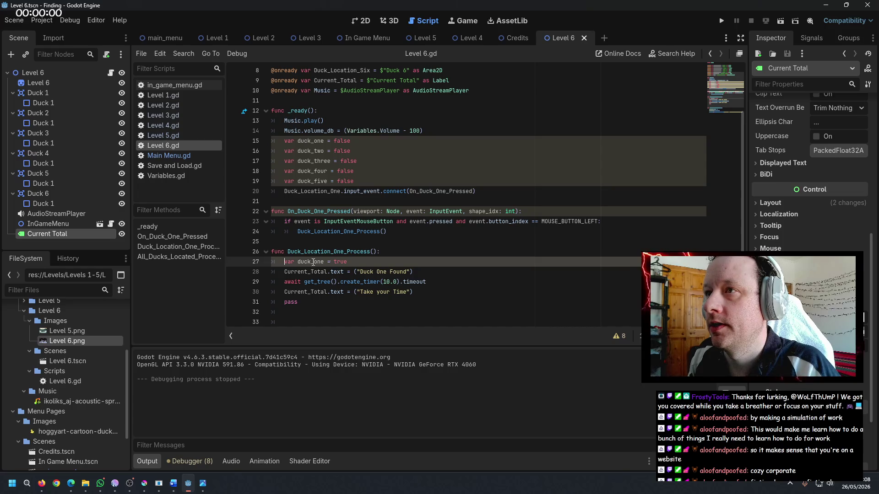
key("Return")
key("Up")
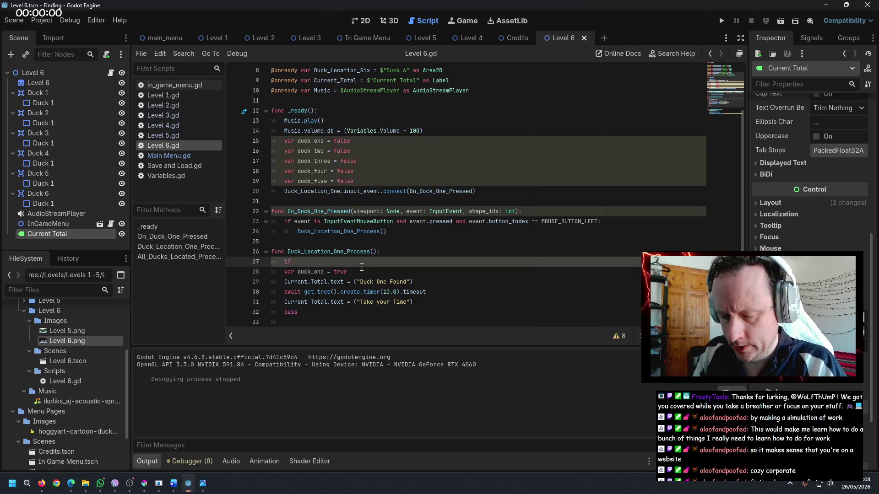
type("duck")
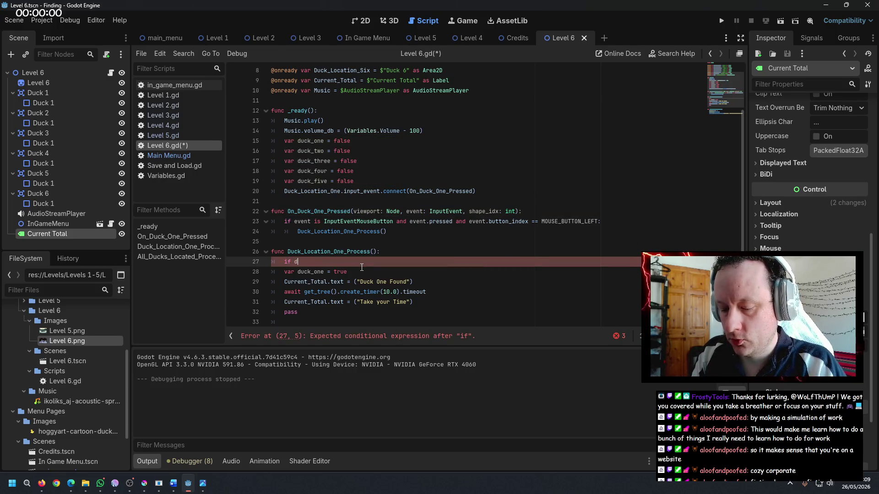
type("_one ")
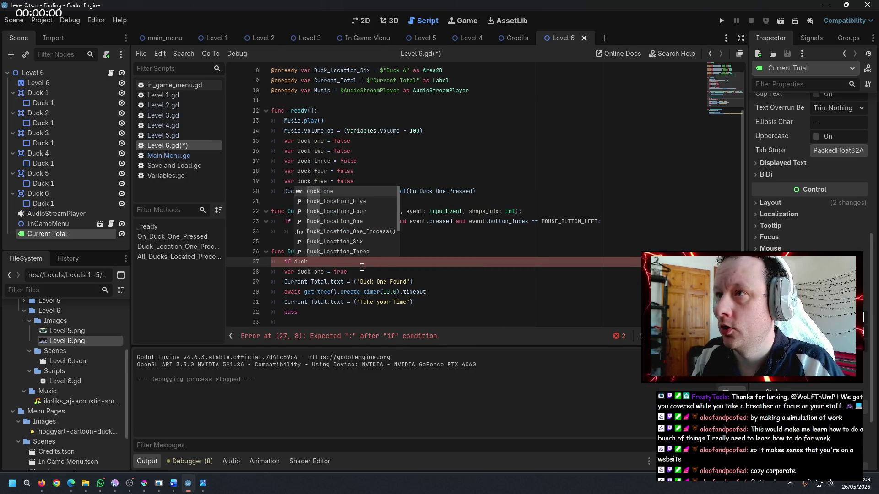
type("== false:")
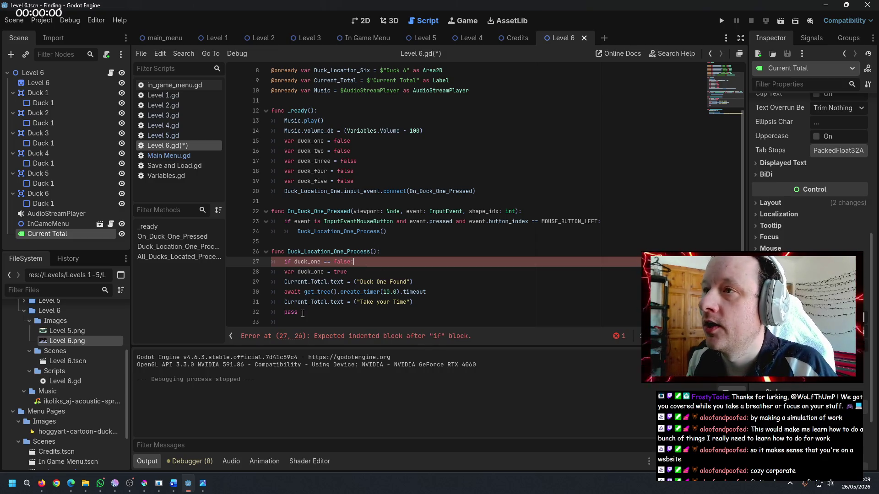
mouse_move(298, 312)
left_mouse_down()
mouse_move(302, 291)
mouse_move(281, 274)
left_mouse_up()
key("Tab")
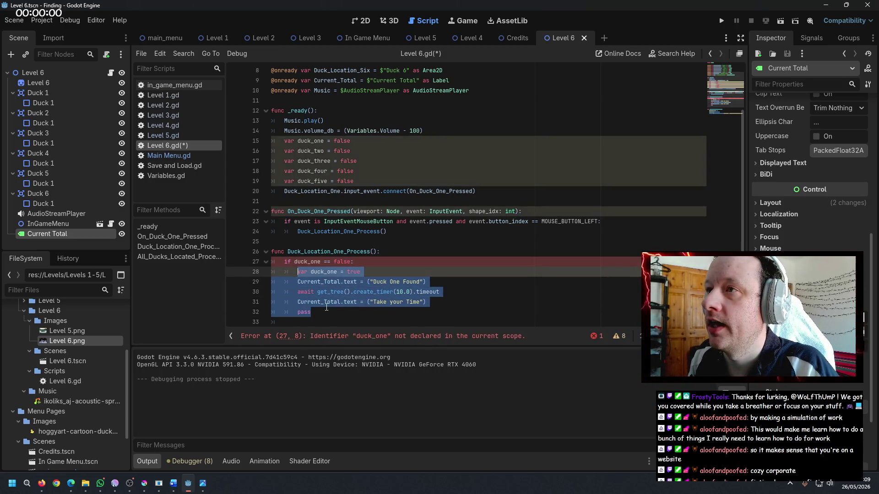
left_click(330, 314)
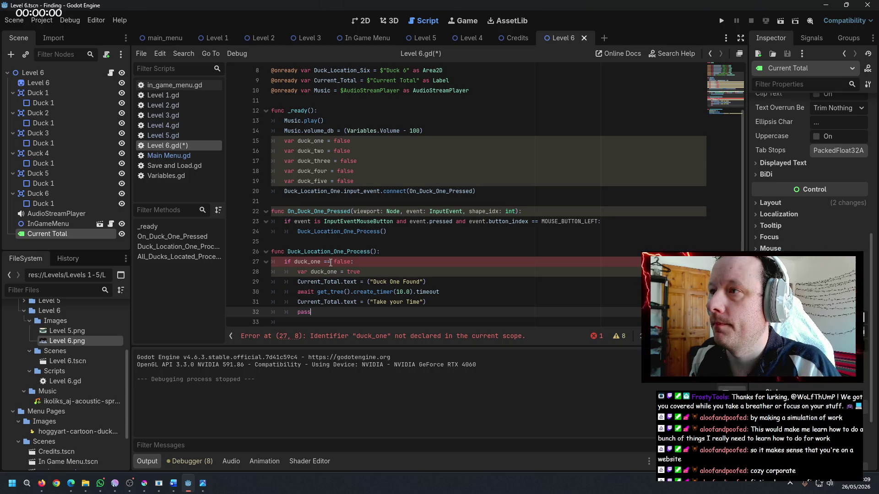
Edit line 28 so it assigns duck_one = true instead of declaring it with var.
double_click(317, 141)
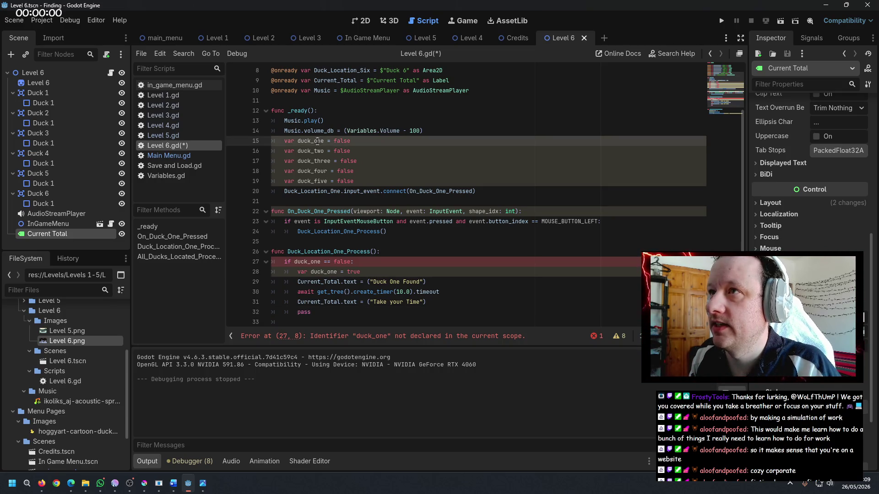
left_click(362, 272)
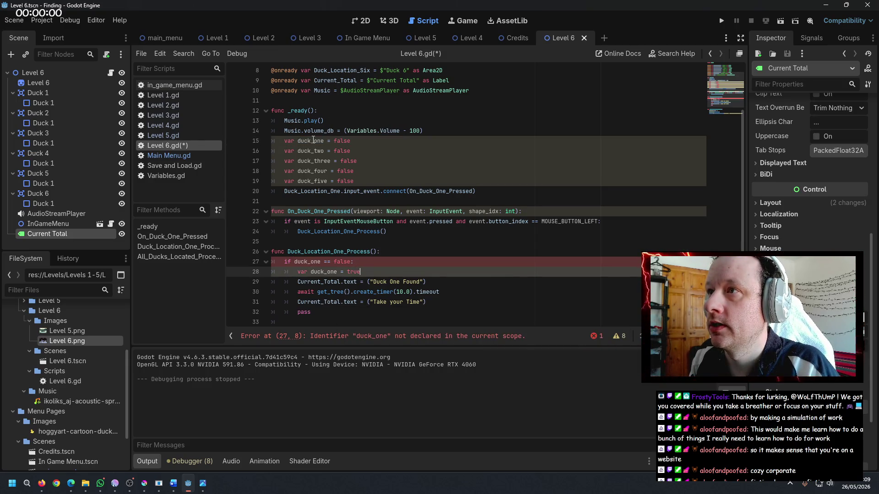
left_click_drag(375, 273, 300, 272)
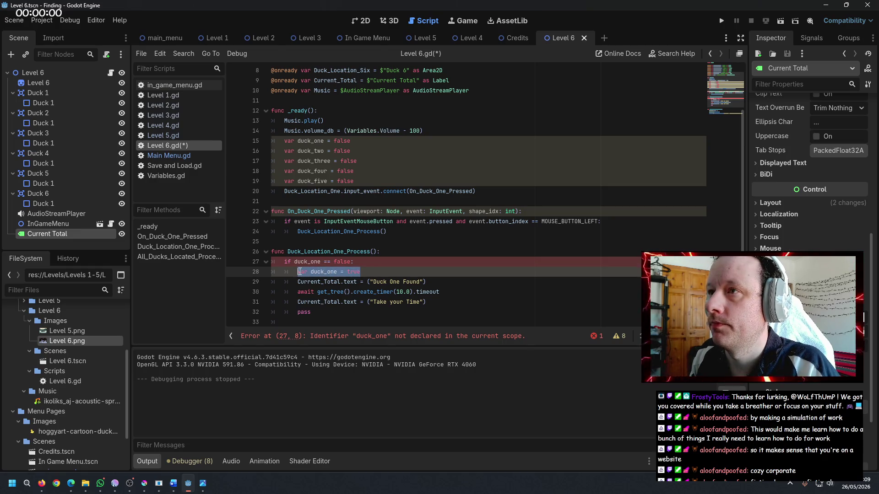
left_click(311, 272)
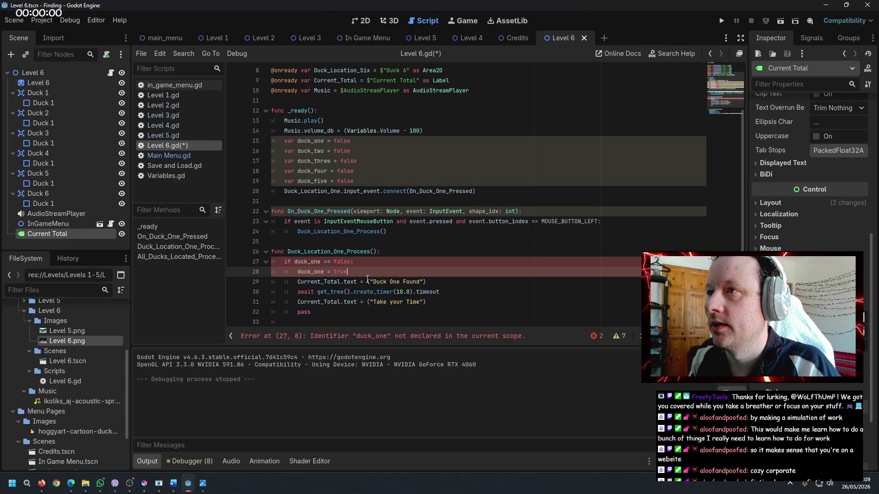
Declare a script-level 'var duck_one = false' after the onready declarations.
key("End")
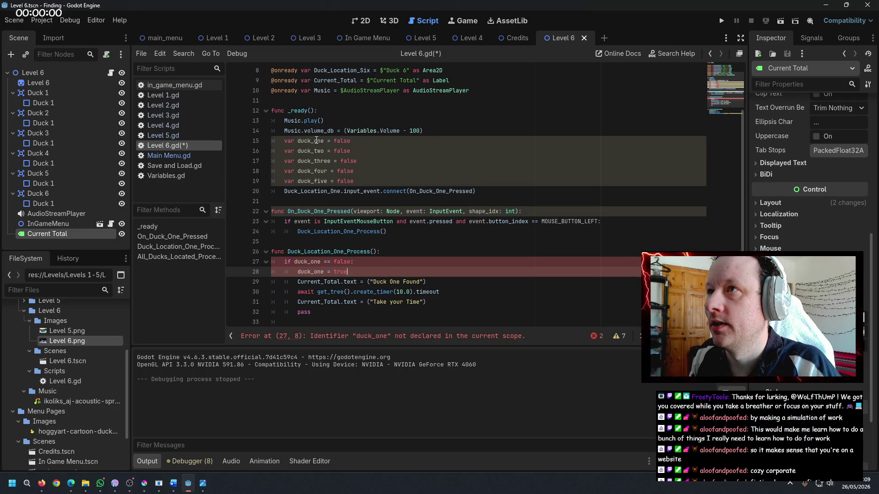
left_click(314, 106)
key("Return")
left_click(304, 104)
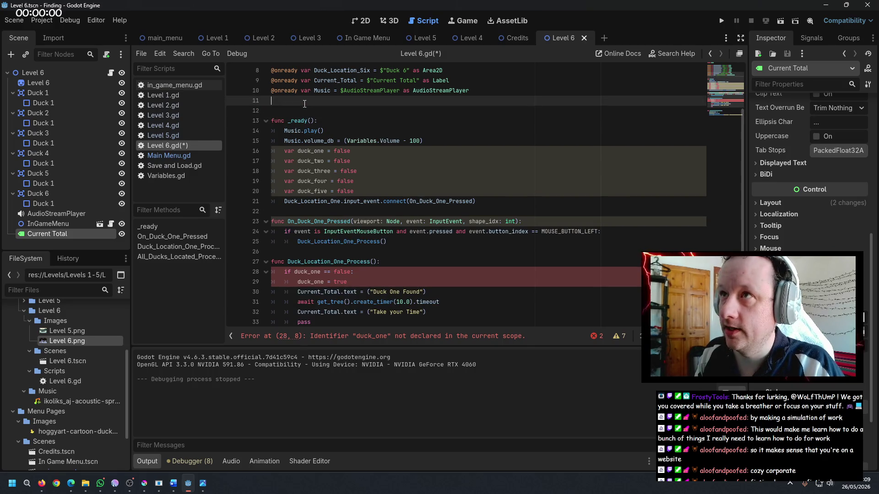
key("Return")
type("var d")
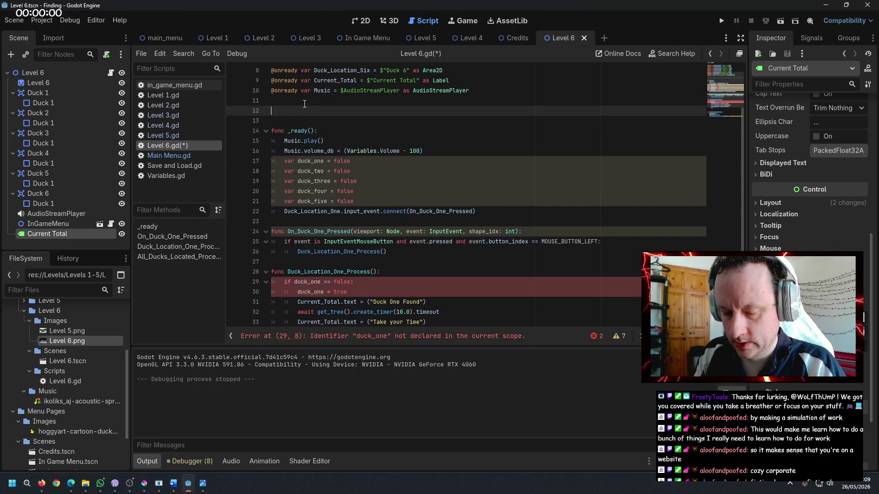
type("uck_one")
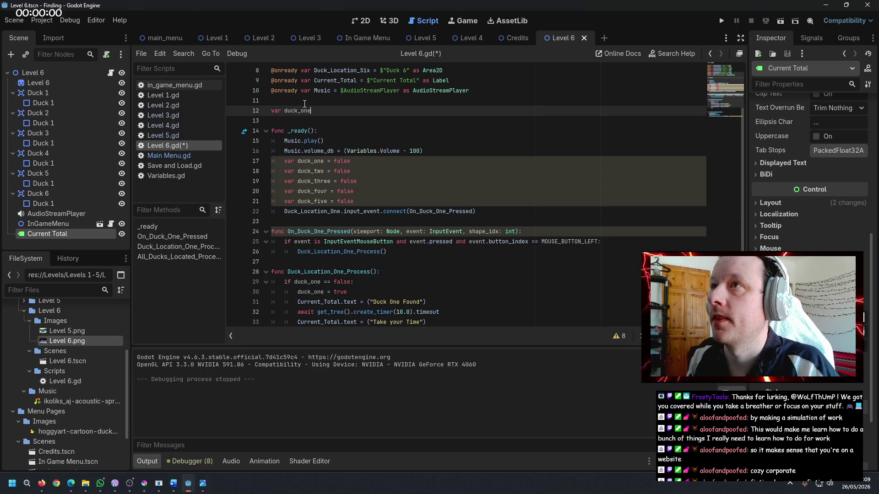
type("false")
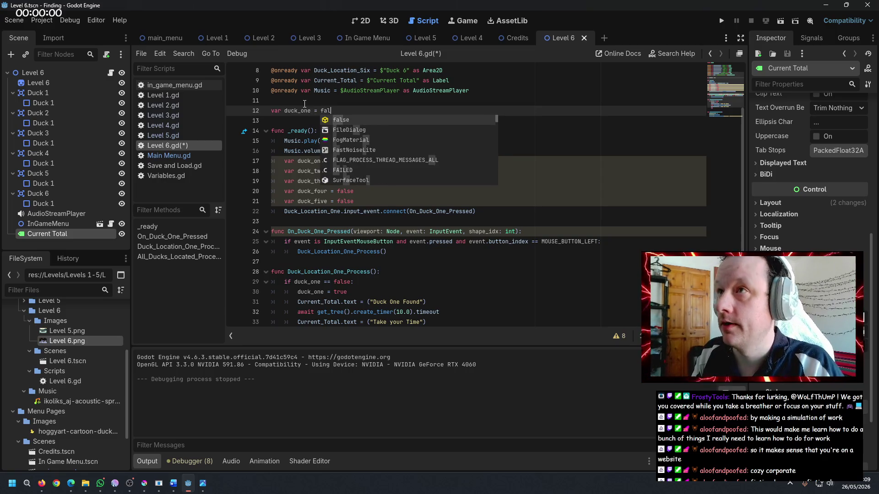
Start a new line below the pass statement in Duck_Location_One_Process.
left_click(400, 195)
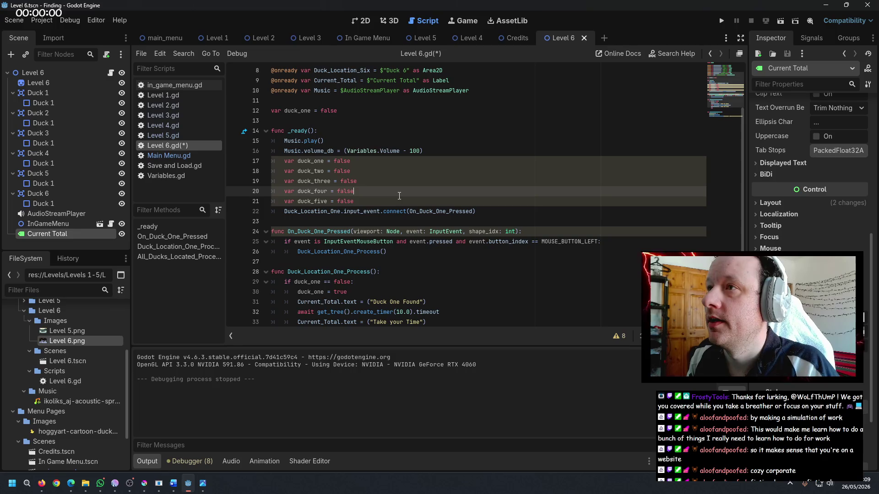
scroll(401, 232, "down", 2)
left_click(374, 272)
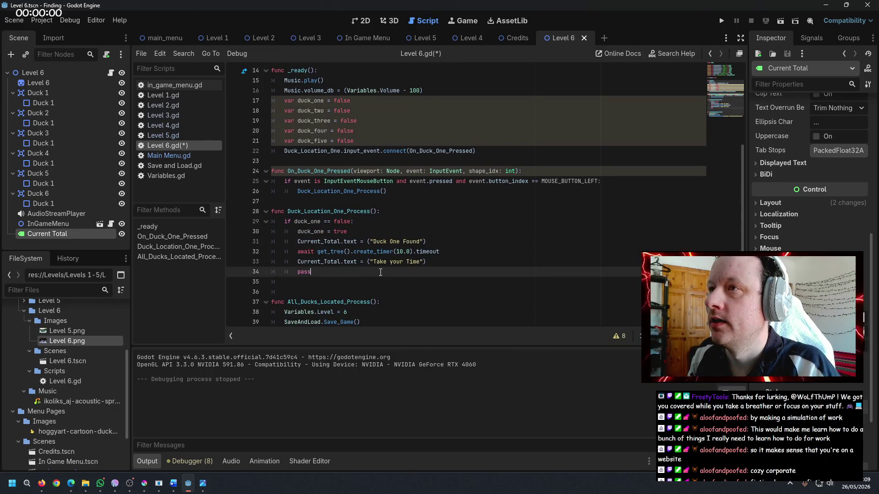
key("Return")
type("else:")
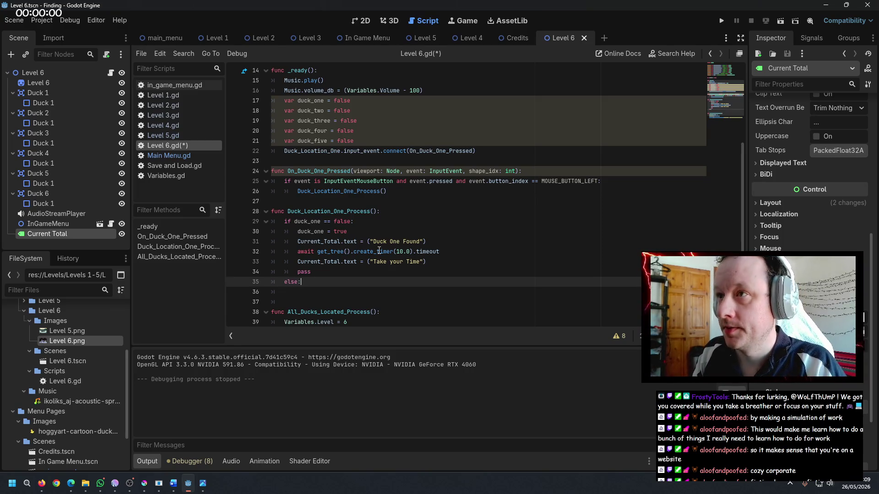
Add an else-branch line setting Current_Total.text to "You have that one".
key("Return")
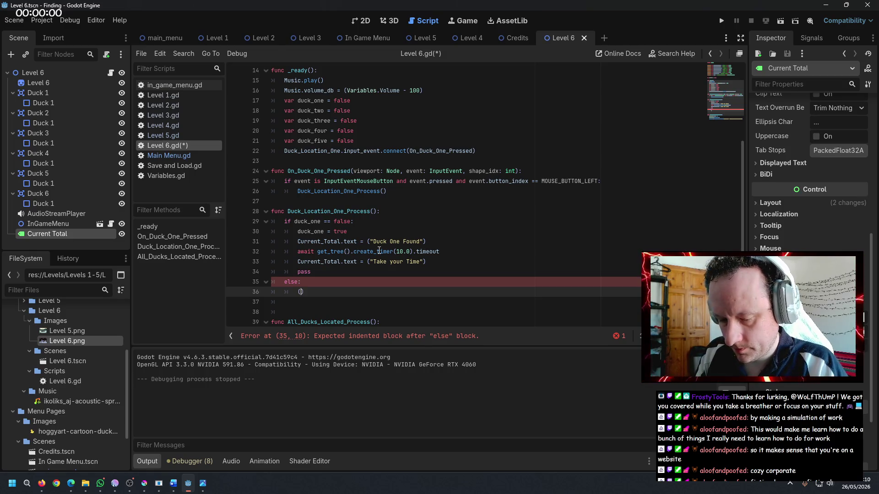
type("(")
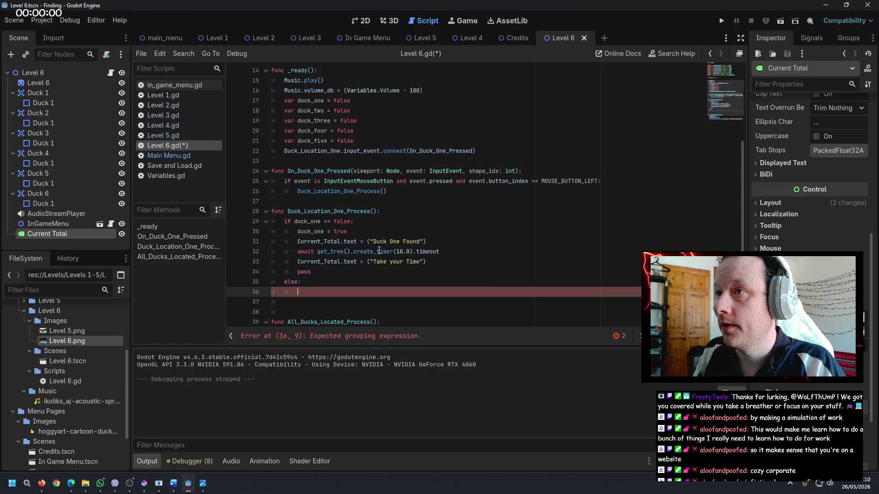
key("BackSpace")
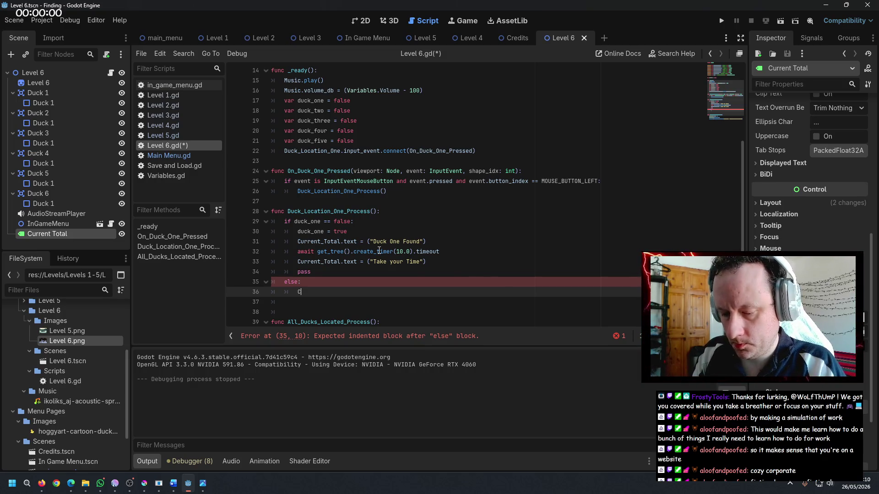
type("urren")
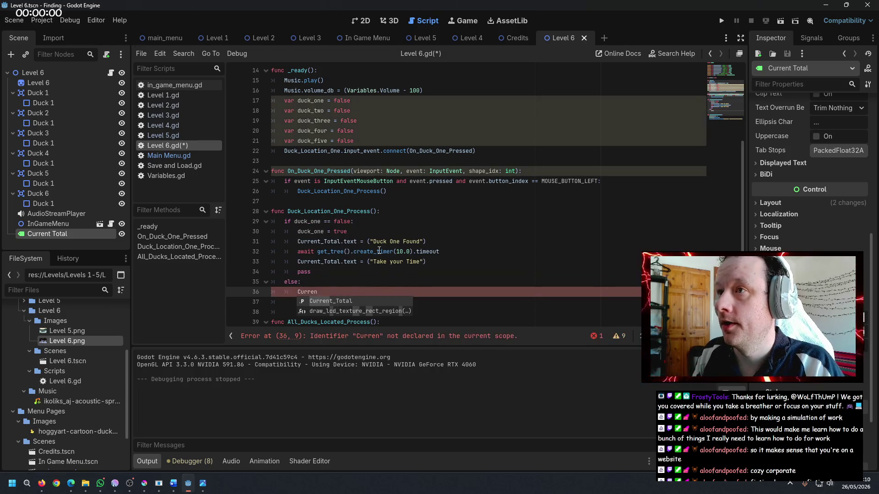
key("Return")
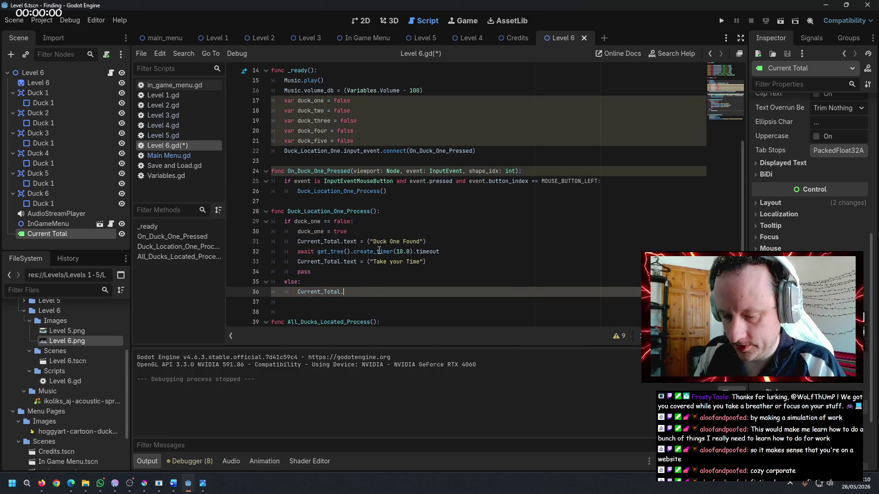
type("text")
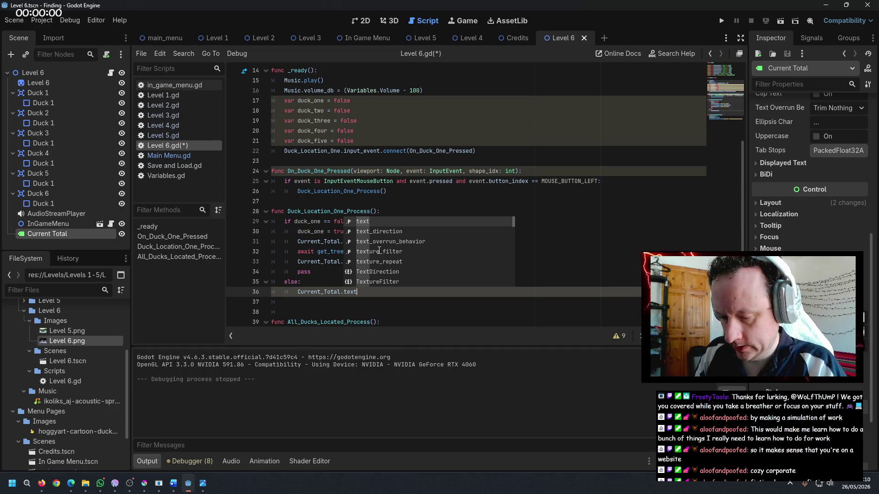
type(" = (")
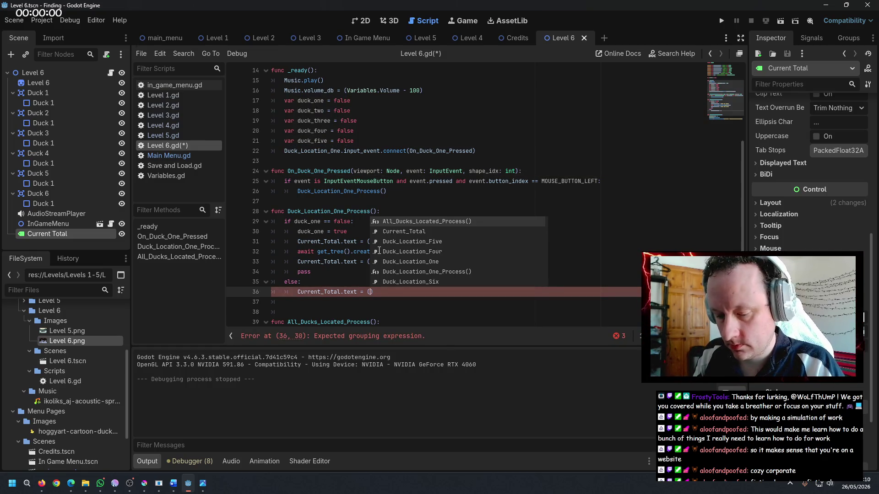
type("\"\")")
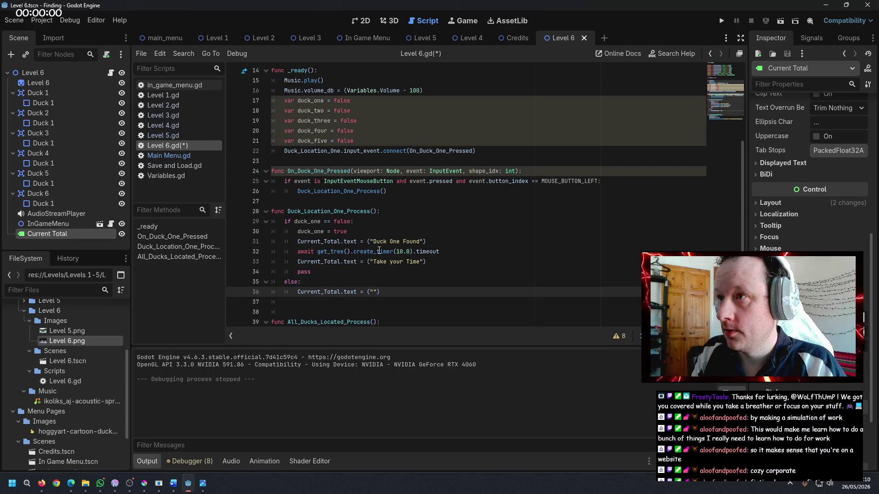
type("Youhave that one")
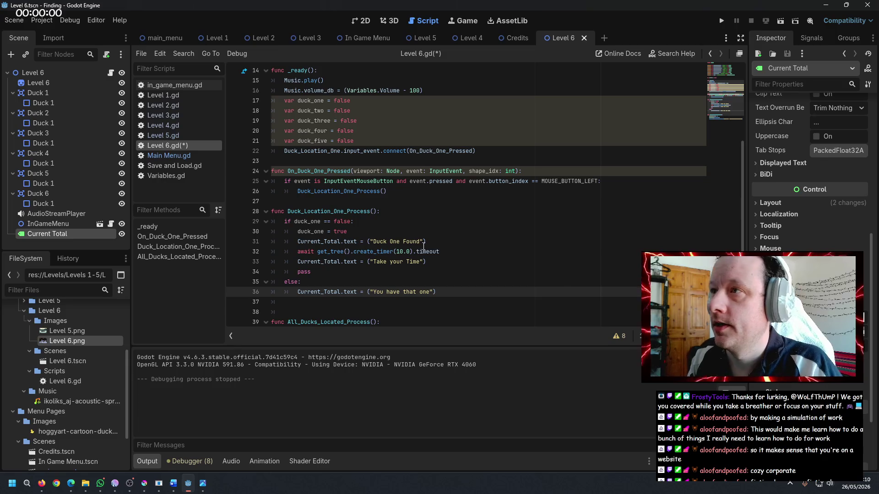
Change the duck-one timer from 10 to 5 seconds.
left_click(403, 251)
key("BackSpace")
key("BackSpace")
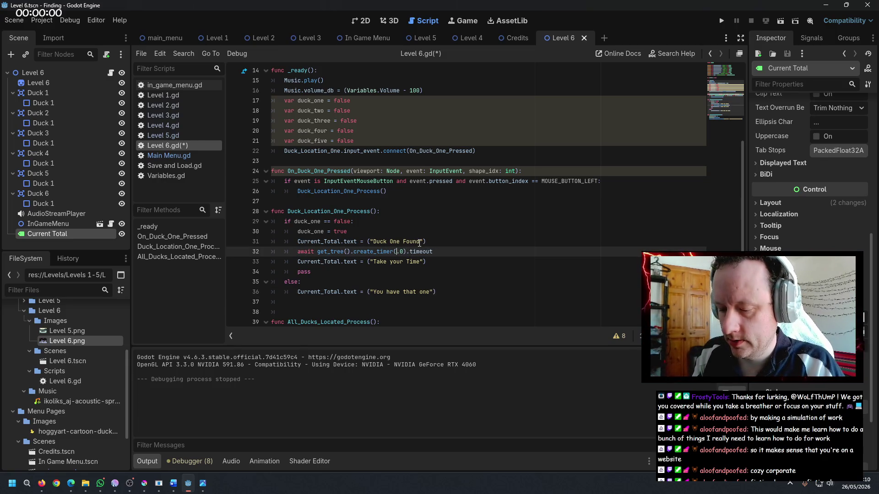
type("5")
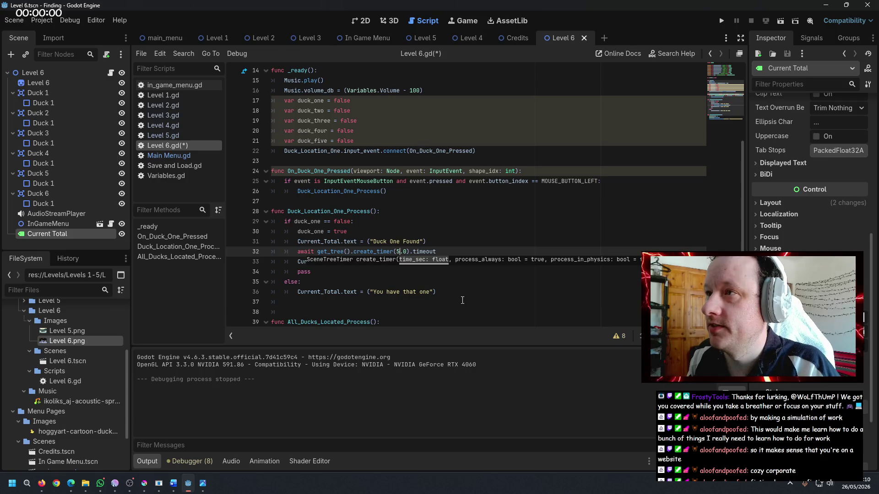
Copy the wait and "Take your Time" lines into the else branch and test-run Level 6.
left_click_drag(427, 261, 298, 253)
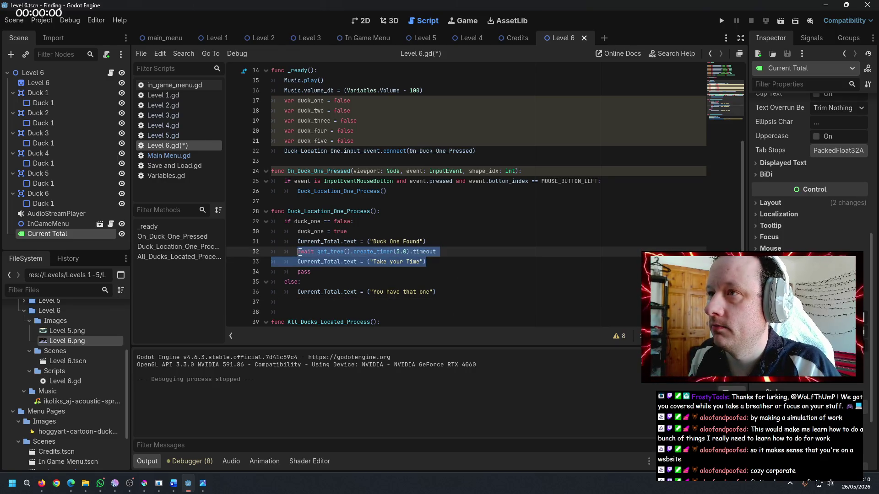
right_click(322, 264)
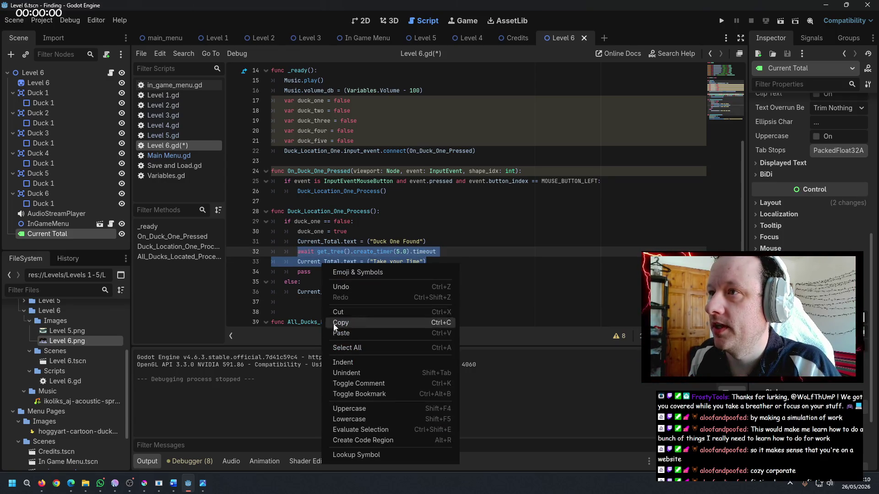
left_click(348, 323)
left_click(444, 291)
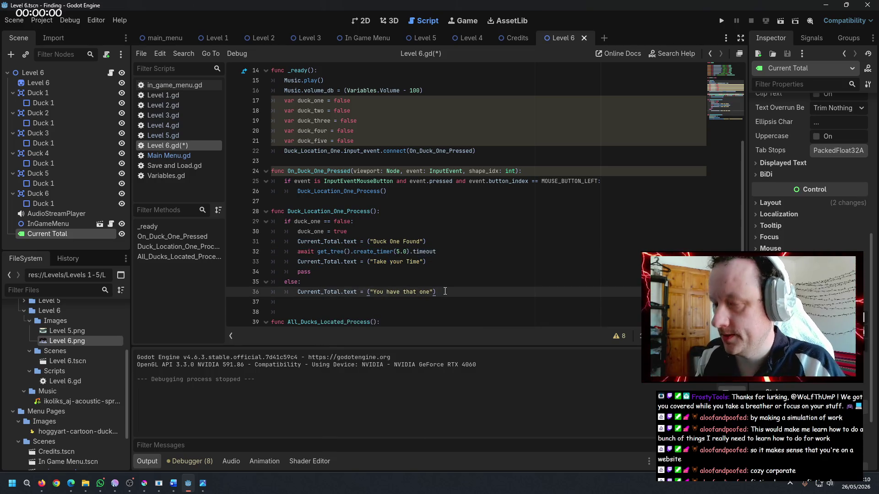
key("Return")
key("ctrl+v")
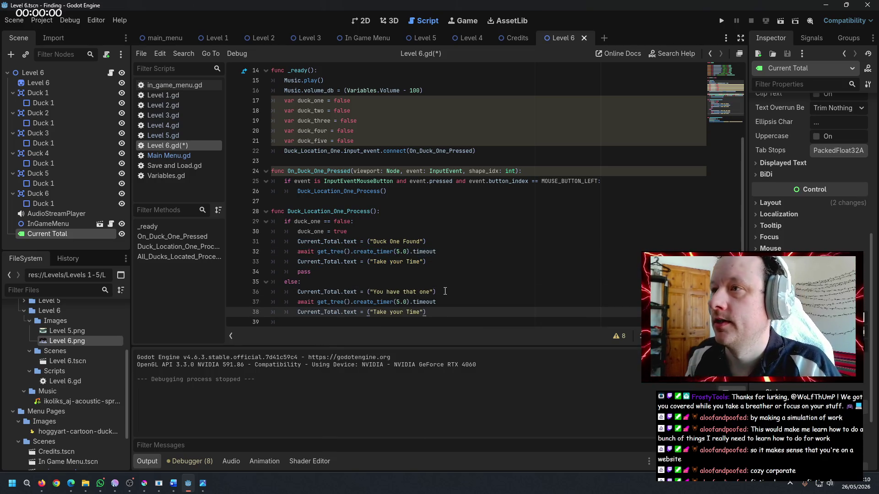
left_click(445, 292)
left_click(799, 20)
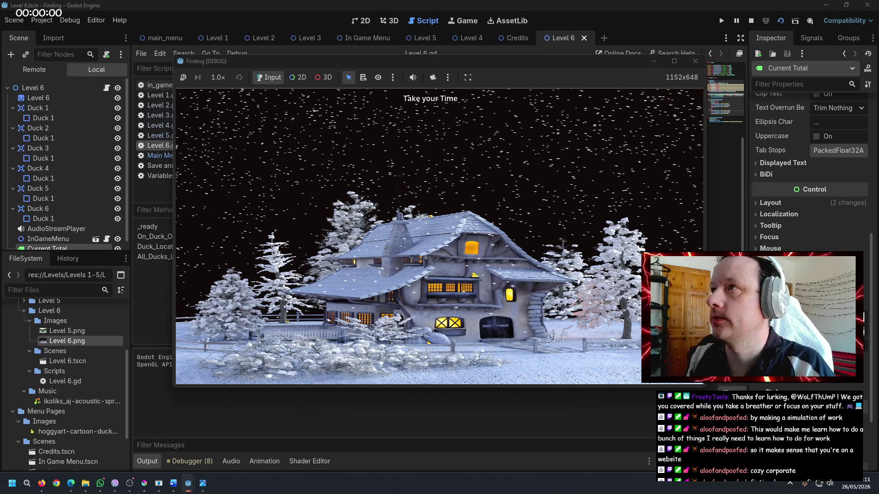
Stop the running Level 6 game after it shows "Take your Time".
key("F8")
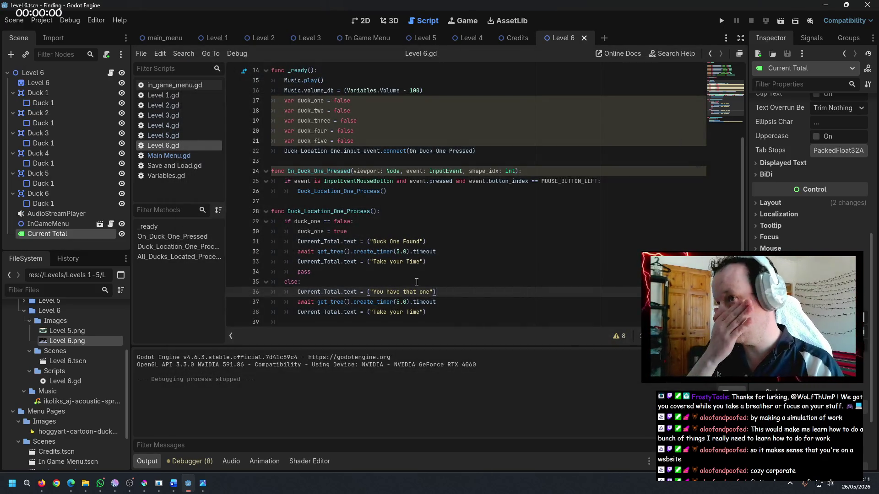
Duplicate the duck one handler and process functions onto line 40.
scroll(364, 268, "down", 2)
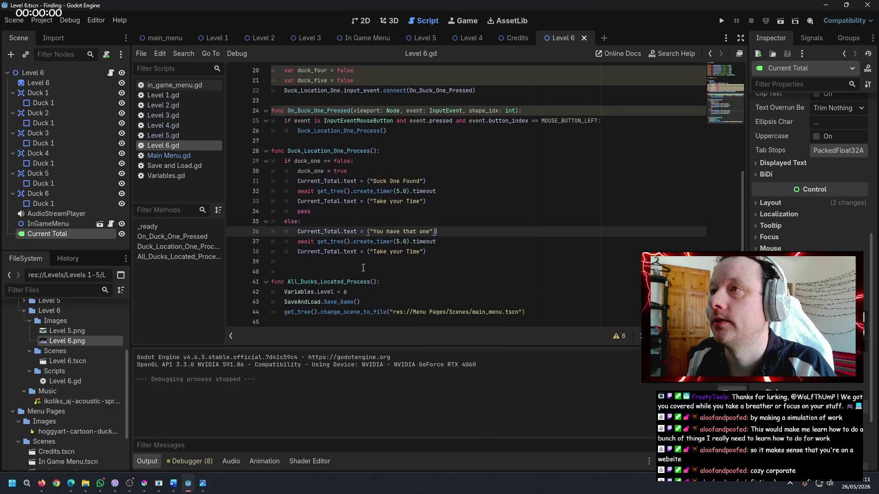
left_click(299, 268)
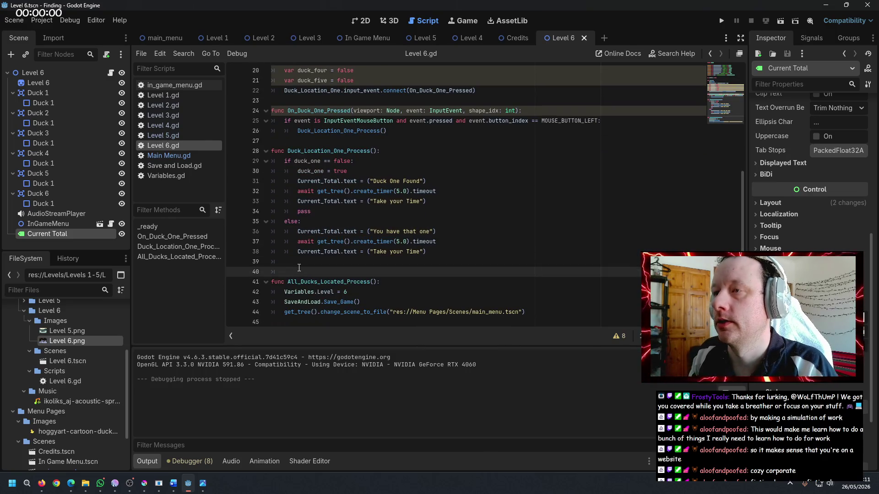
key("Return")
key("Return")
key("Return")
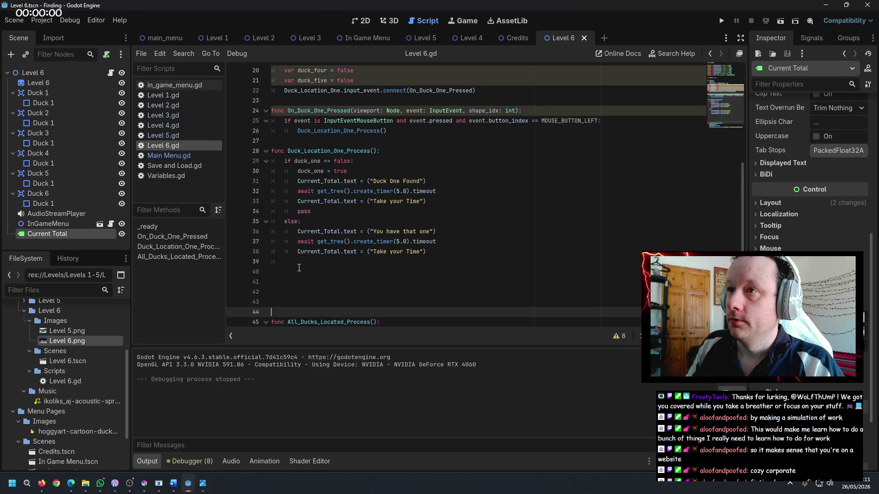
left_click(299, 269)
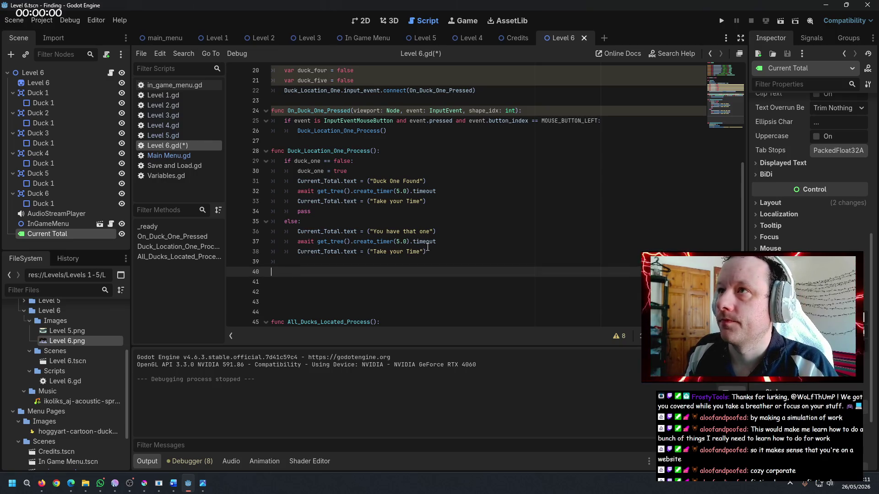
mouse_move(426, 251)
left_mouse_down()
mouse_move(284, 222)
mouse_move(270, 111)
left_mouse_up()
right_click(317, 122)
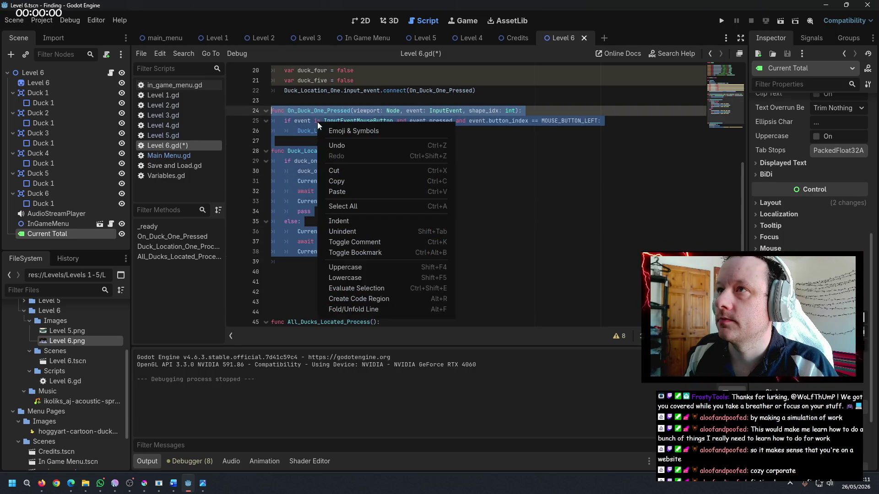
left_click(336, 182)
left_click(290, 270)
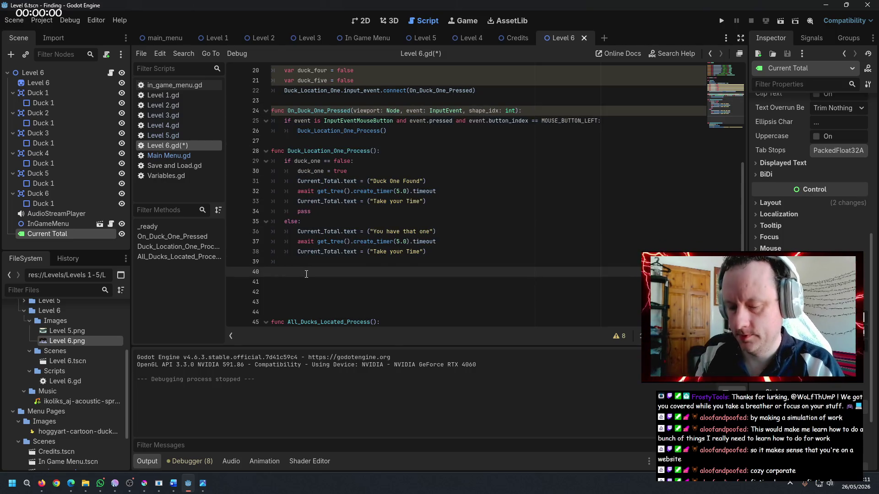
key("ctrl+v")
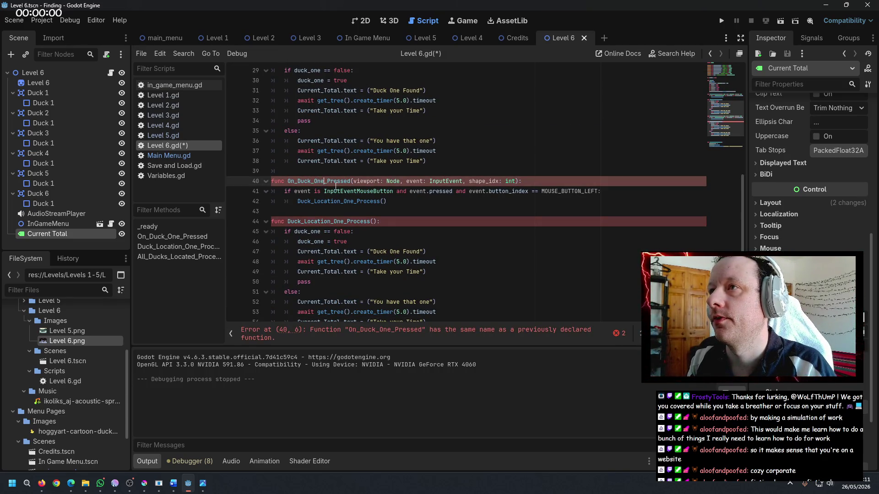
Rename the copies to On_Duck_Two_Pressed and Duck_Location_Two_Process, updating the call on line 42.
key("BackSpace")
key("BackSpace")
key("BackSpace")
type("Two")
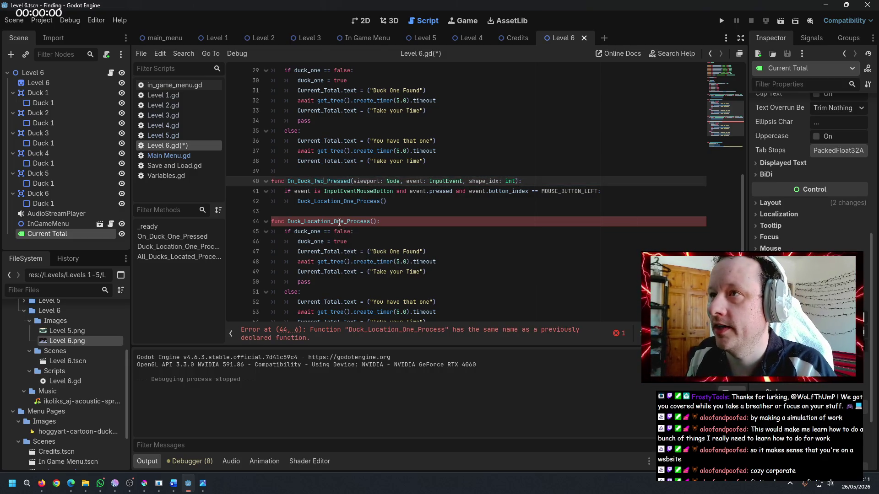
left_click(344, 221)
key("BackSpace")
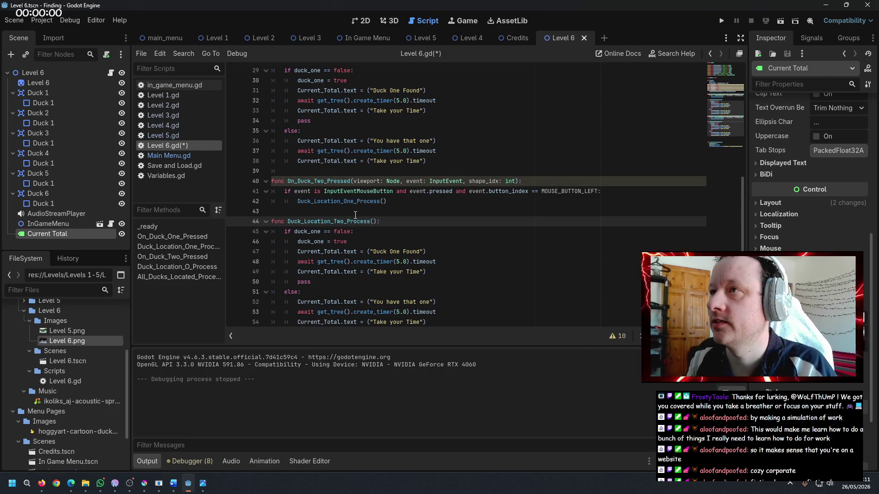
left_click(356, 202)
key("BackSpace")
type("_")
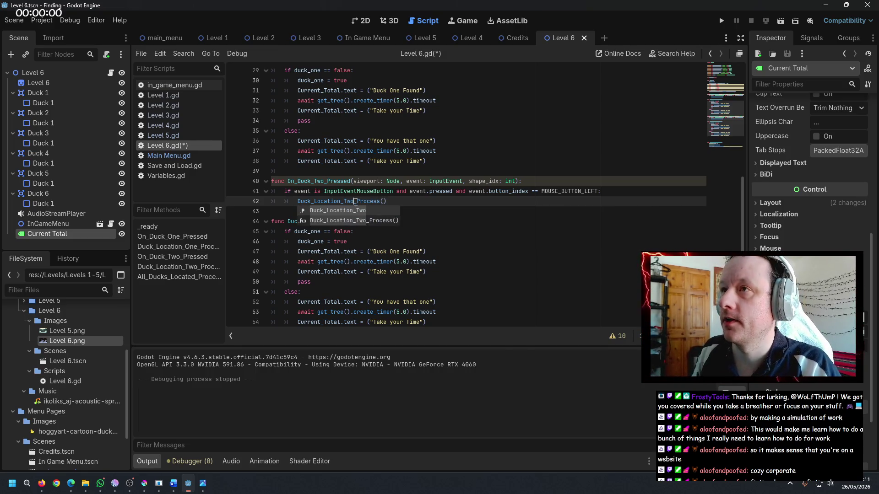
left_click(403, 251)
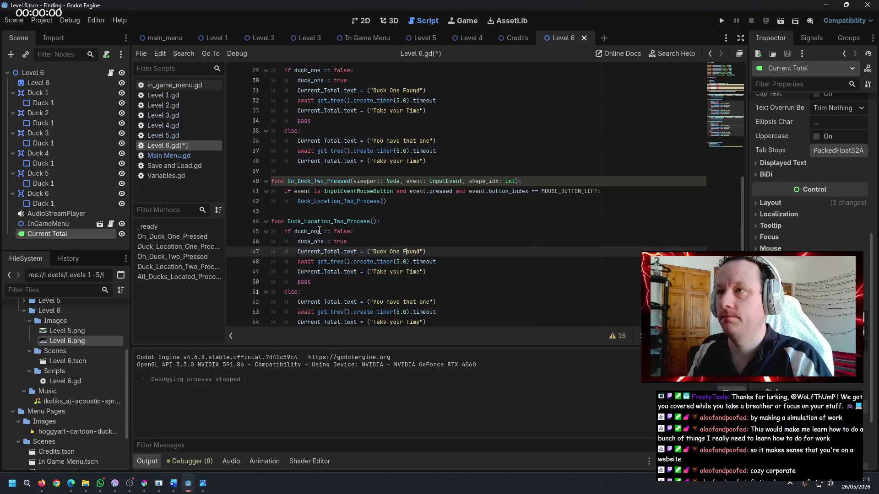
left_click(305, 234)
scroll(365, 167, "up", 6)
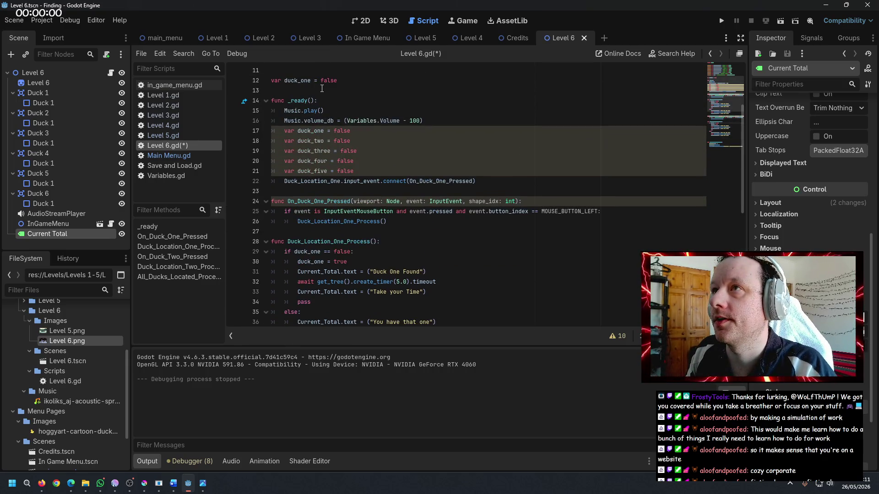
Declare 'var duck_two = false' below the duck_one declaration.
left_click(344, 79)
key("Return")
type("var duc")
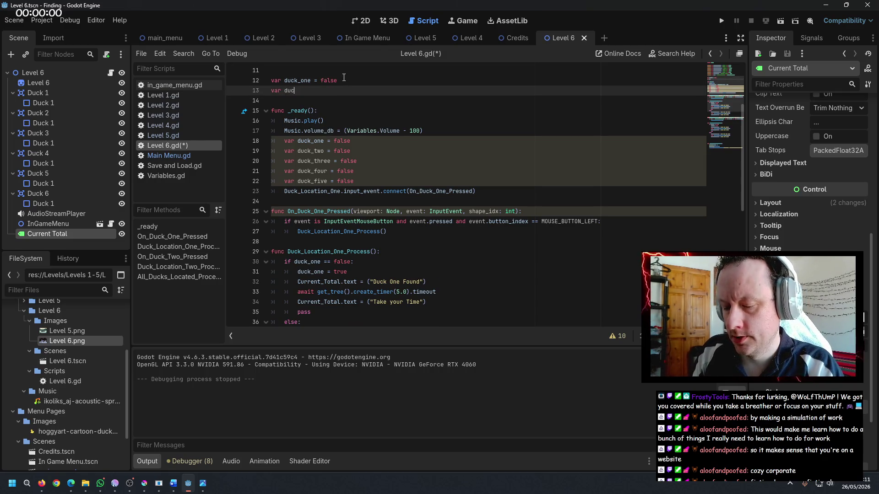
type("k_t")
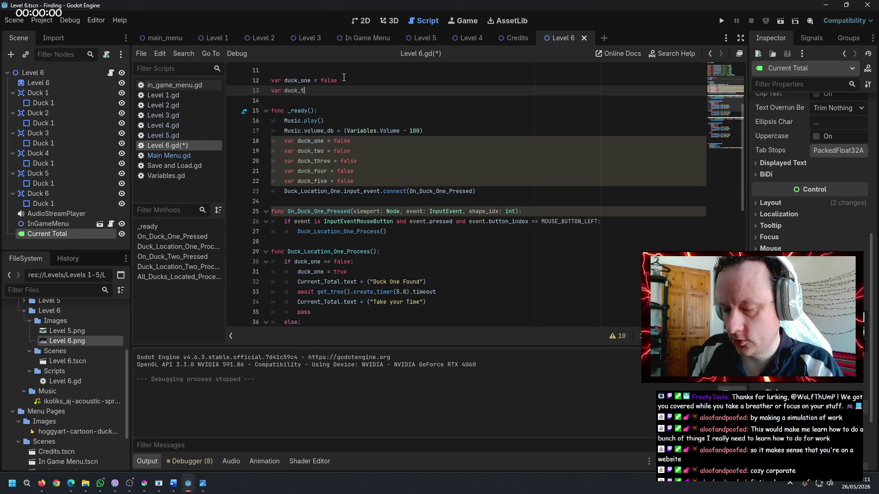
type("wo = ")
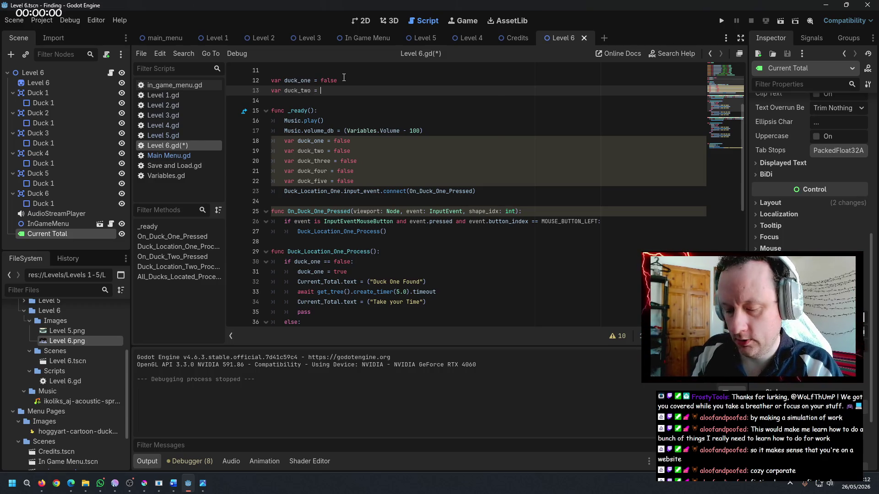
type("false")
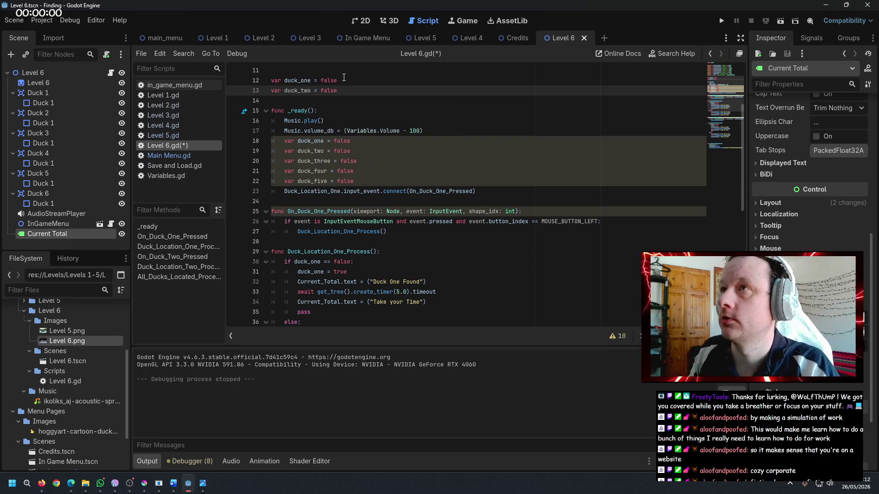
Switch the condition and assignment in Duck_Location_Two_Process from duck_one to duck_two.
scroll(406, 242, "down", 5)
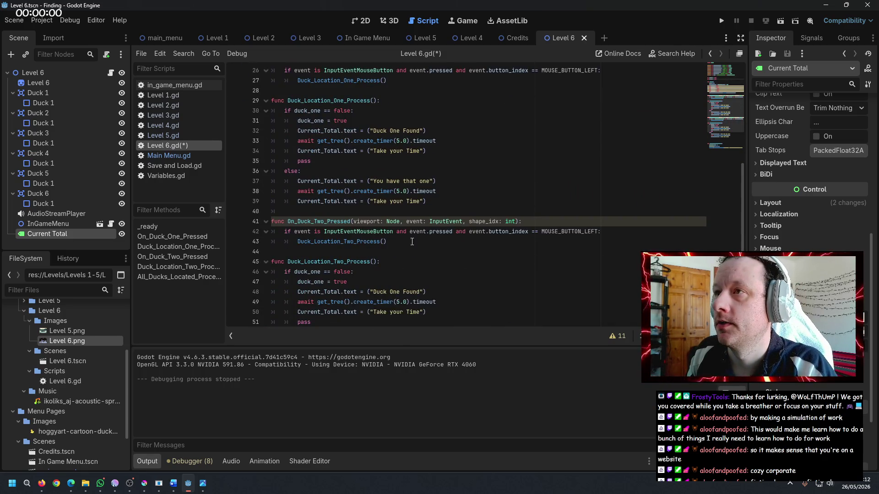
scroll(373, 252, "down", 2)
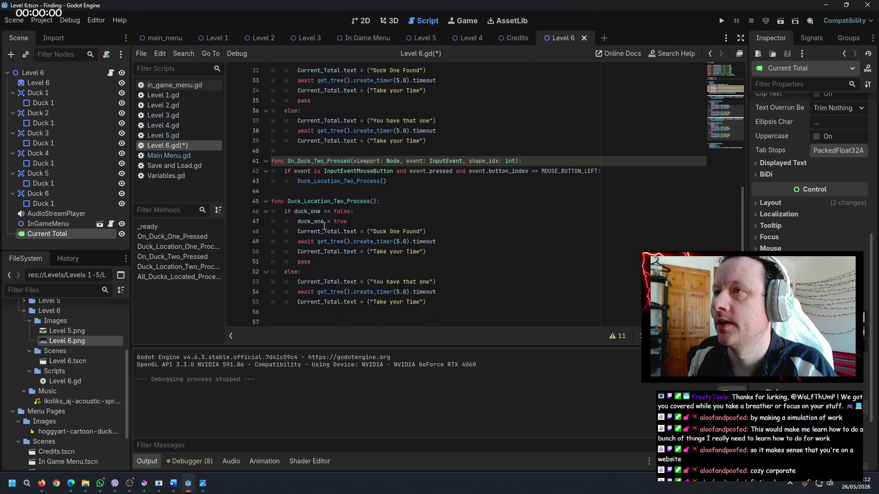
left_click(318, 211)
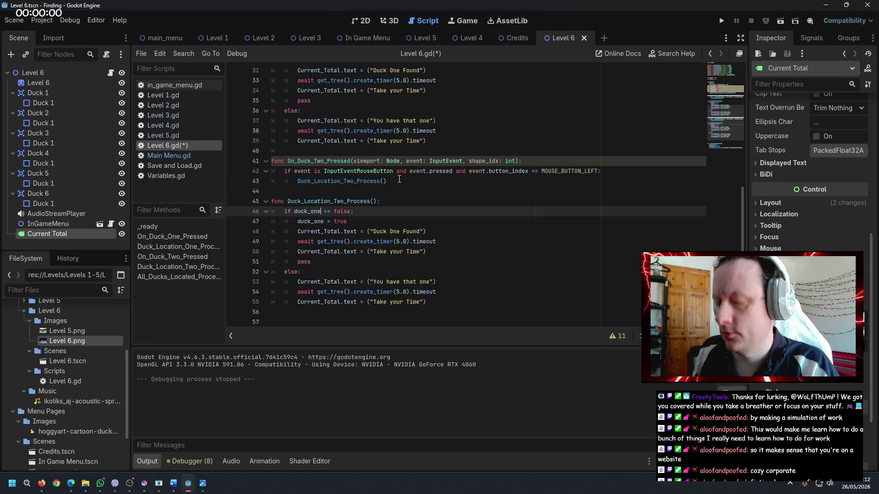
key("BackSpace")
key("BackSpace")
key("BackSpace")
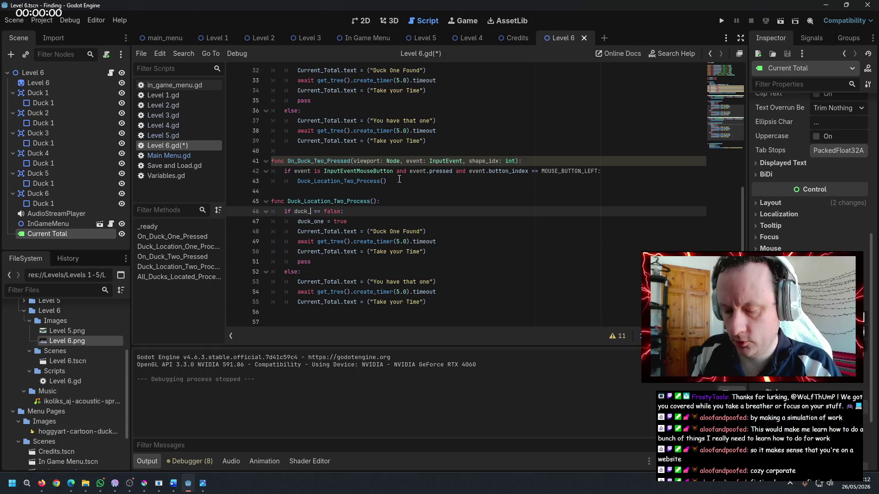
type("two")
left_click(420, 161)
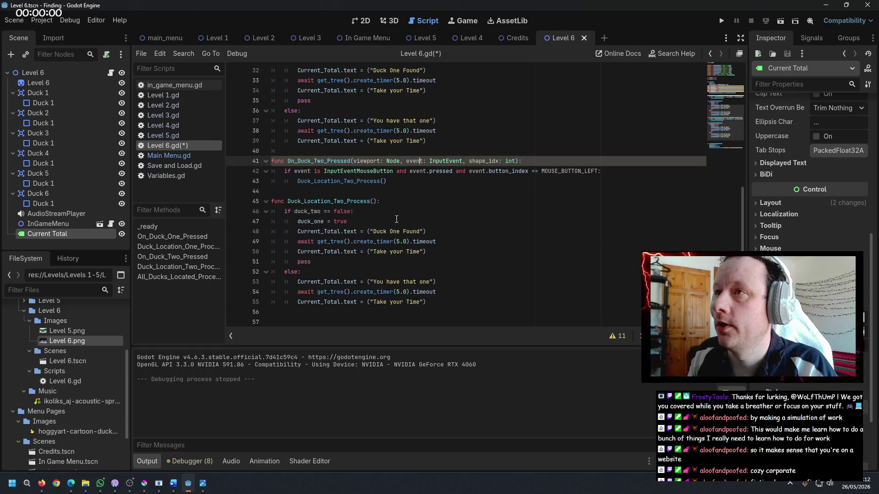
left_click(324, 222)
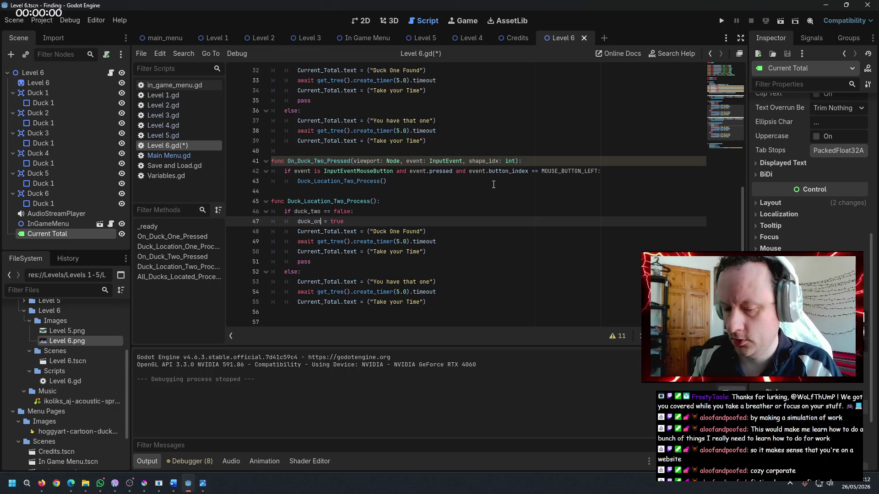
key("BackSpace")
key("BackSpace")
key("BackSpace")
type("two")
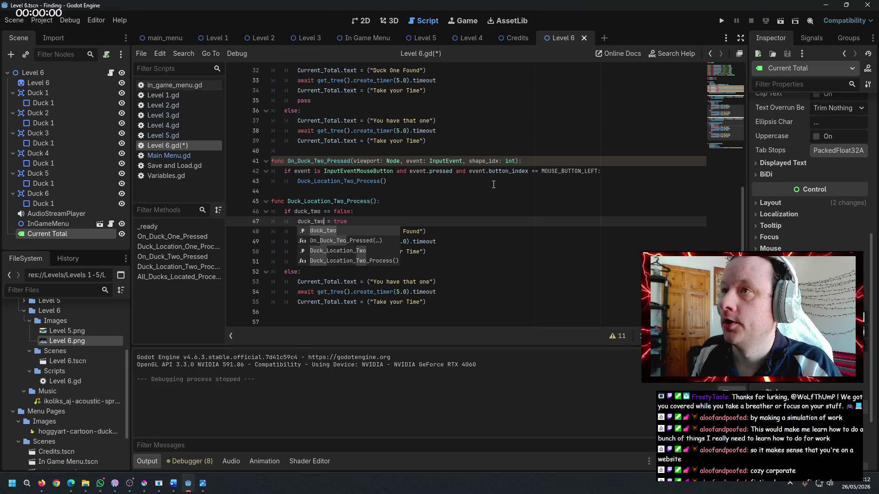
left_click(493, 183)
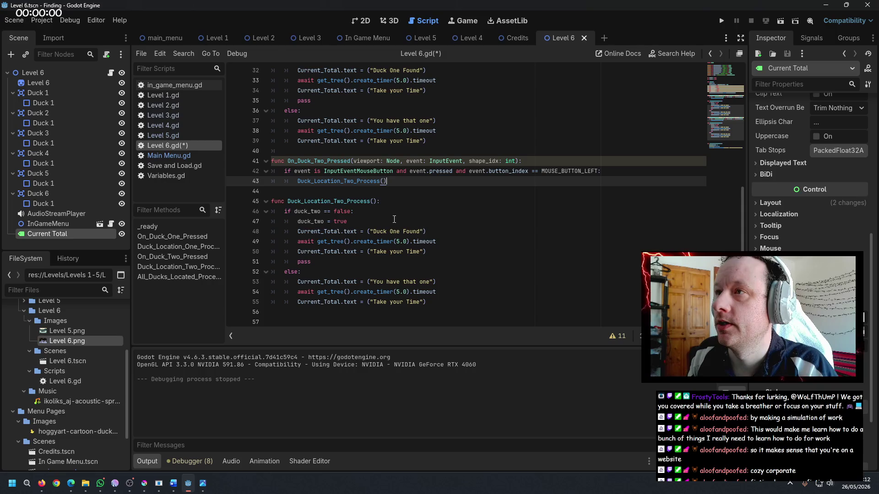
Change the messages to "Duck Two Found" and "Quack".
double_click(395, 228)
type("Two")
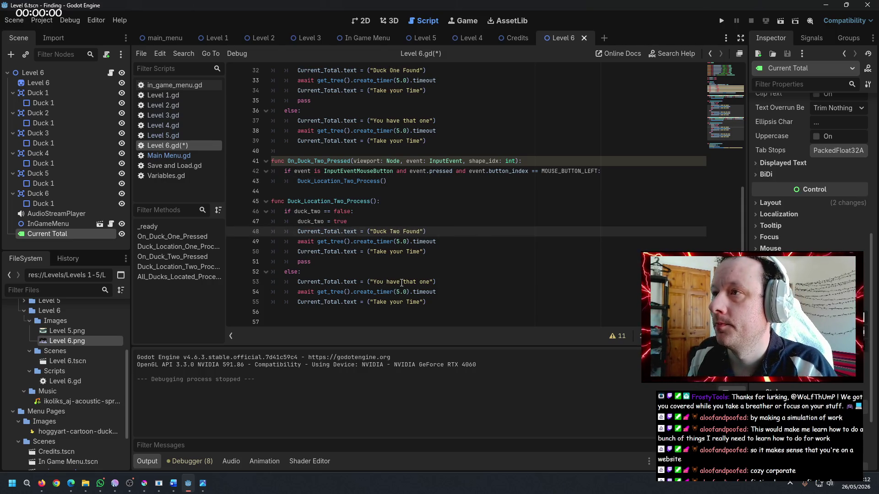
left_click_drag(430, 282, 375, 280)
type("Quack")
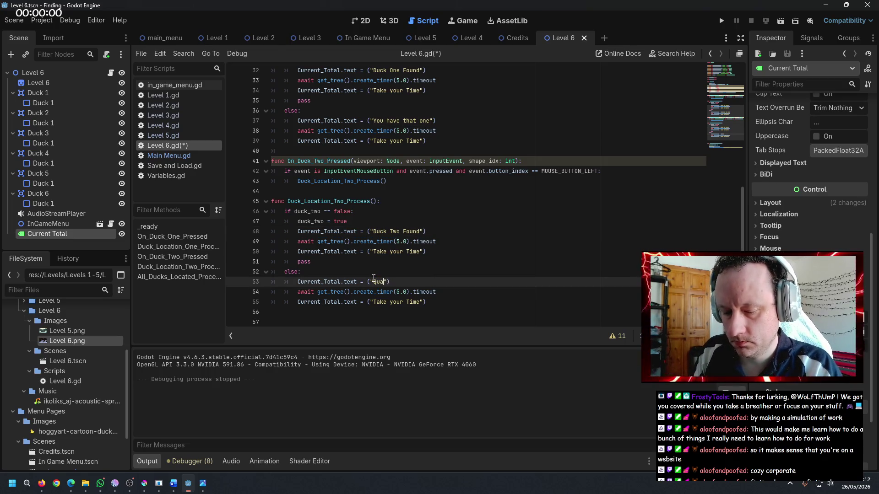
key("Up")
key("Up")
key("Up")
key("End")
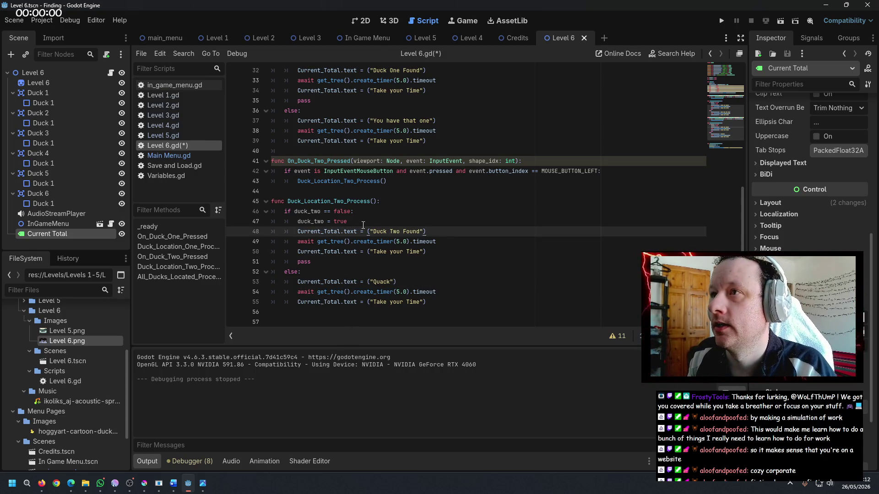
scroll(389, 188, "up", 4)
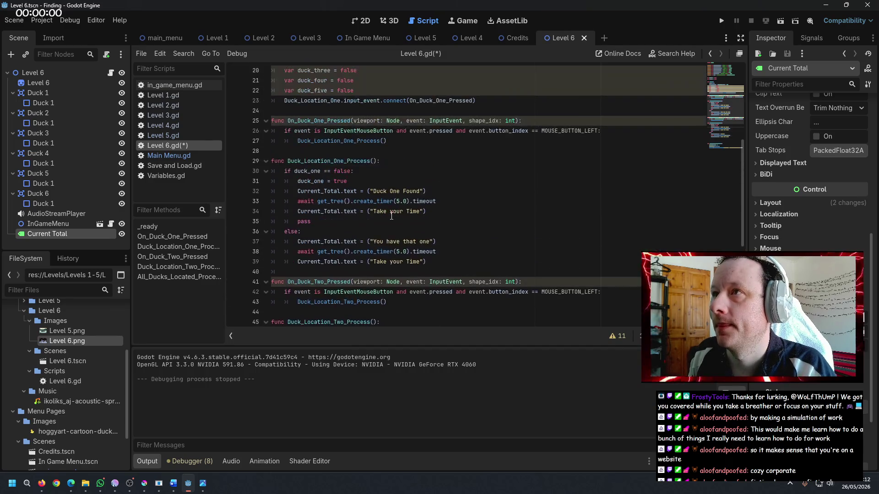
Add a line after the existing connect call referencing Duck_Location_Two.
scroll(386, 233, "up", 2)
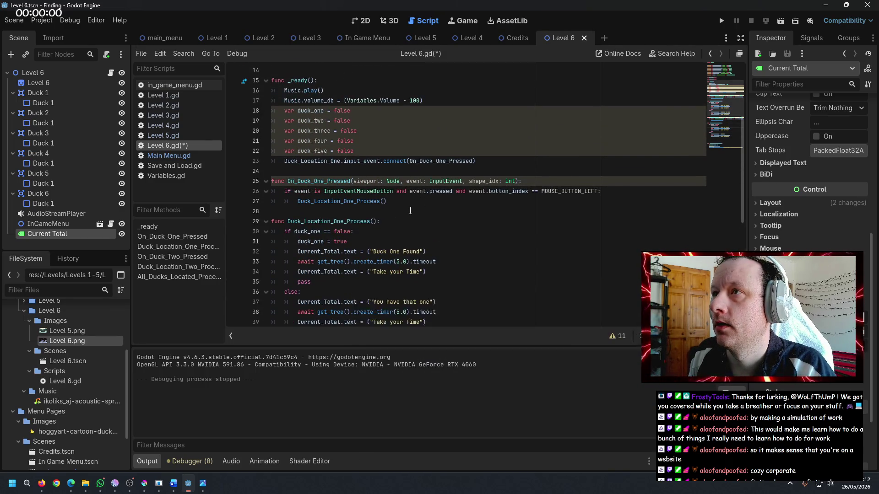
scroll(384, 232, "up", 2)
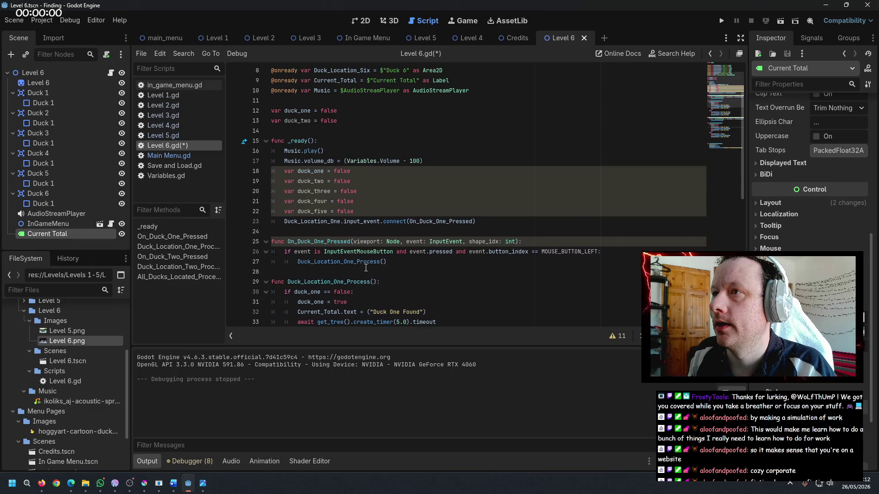
scroll(366, 267, "down", 5)
scroll(363, 269, "up", 6)
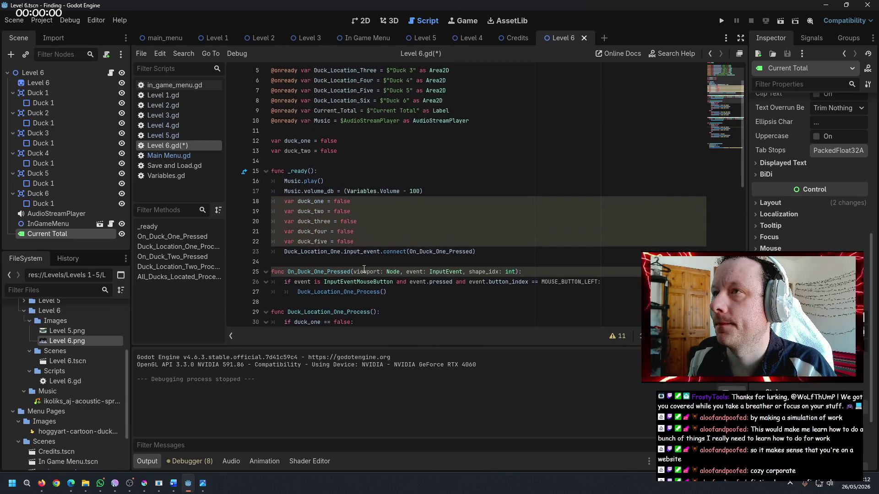
left_click(551, 247)
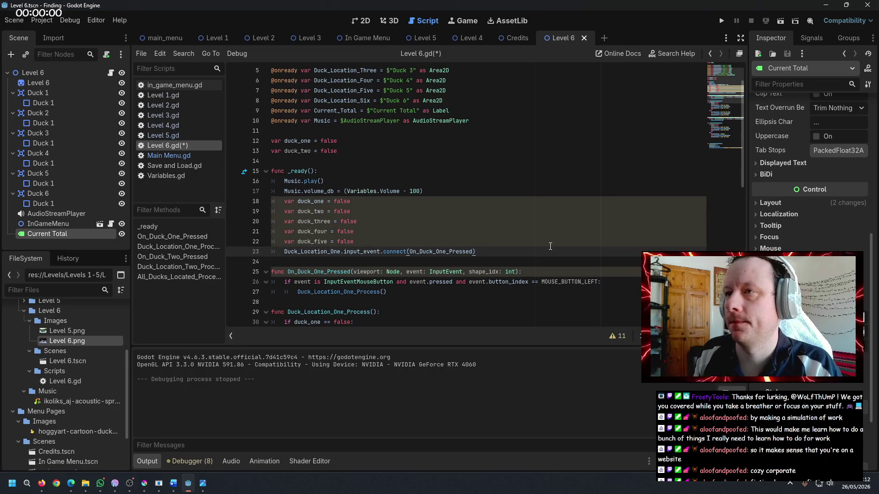
key("Return")
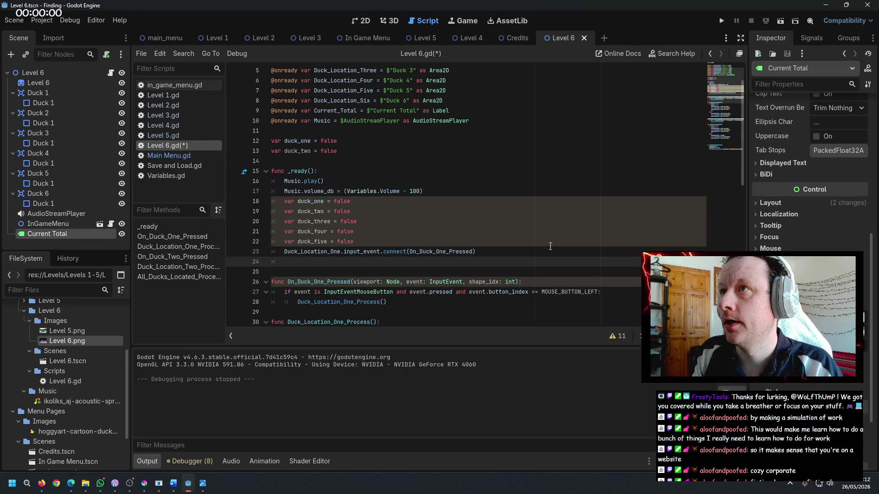
type("Duck")
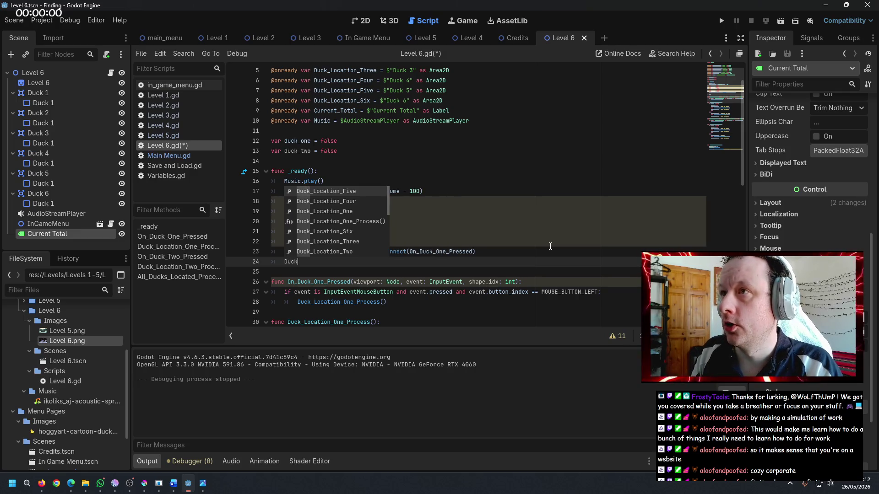
key("Up")
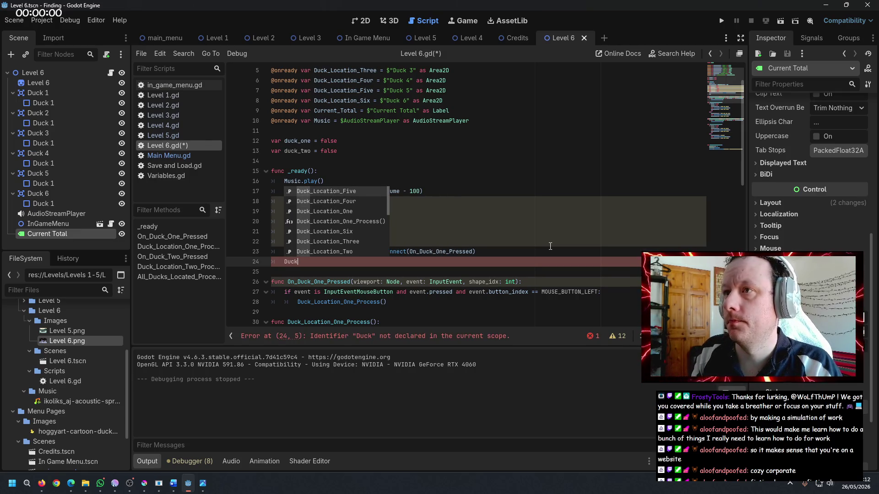
type("_Two")
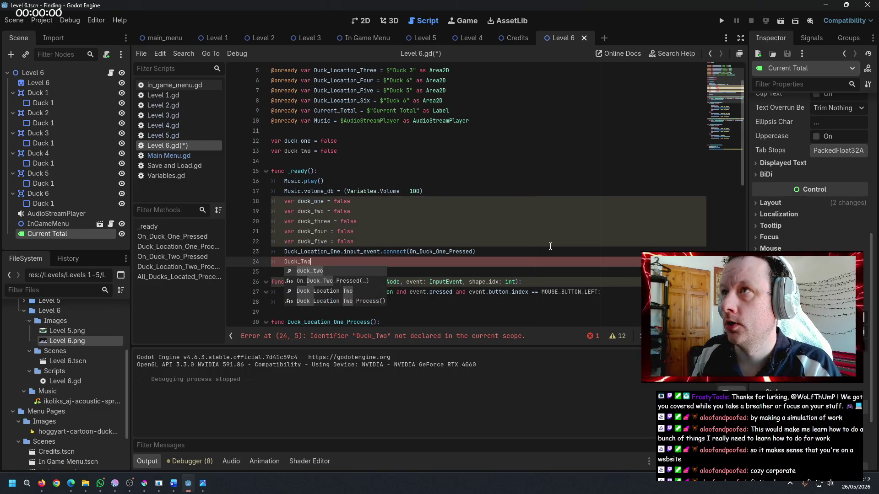
key("BackSpace")
key("BackSpace")
key("BackSpace")
key("BackSpace")
type("Loc")
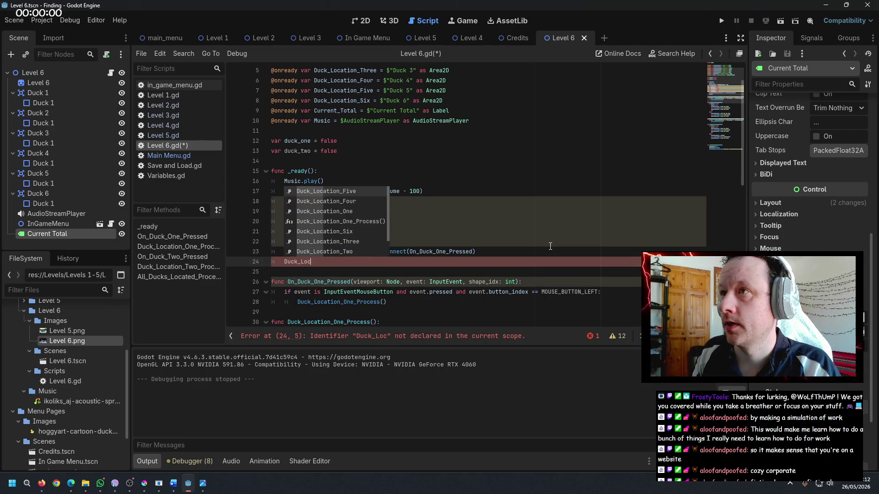
key("Down")
key("Down")
key("Down")
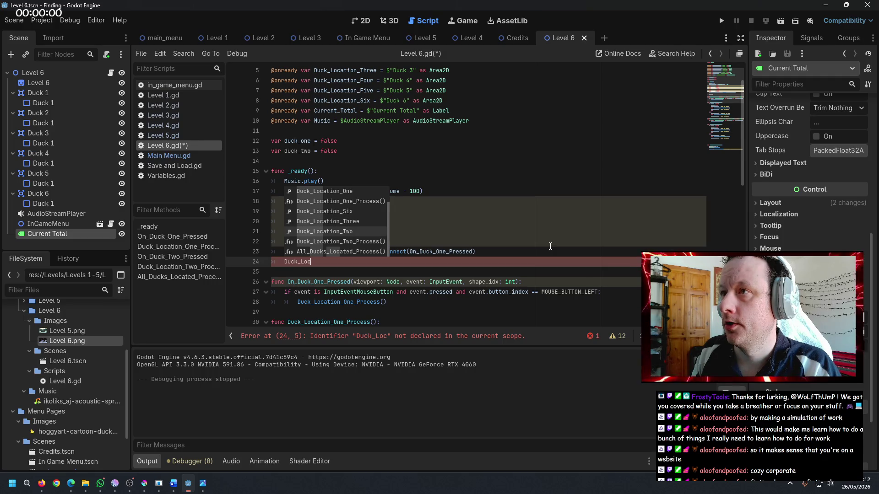
key("Return")
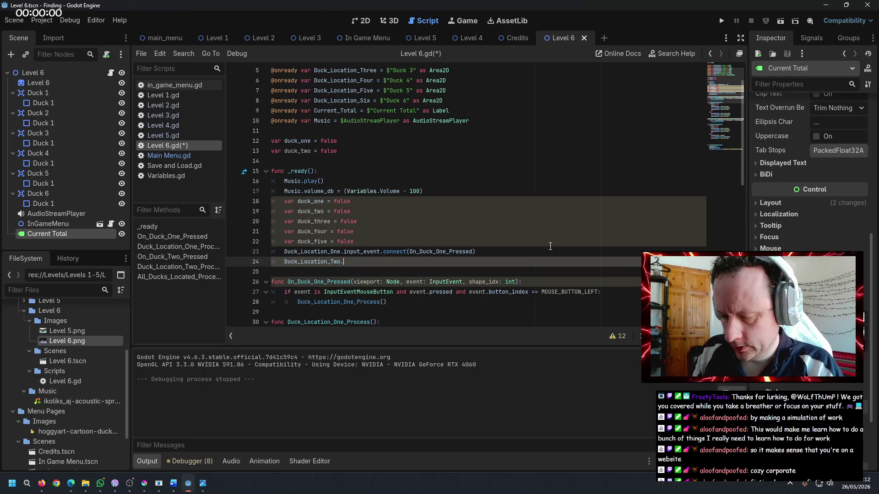
Append .input_event.connect() to the Duck_Location_Two line.
type(".inp")
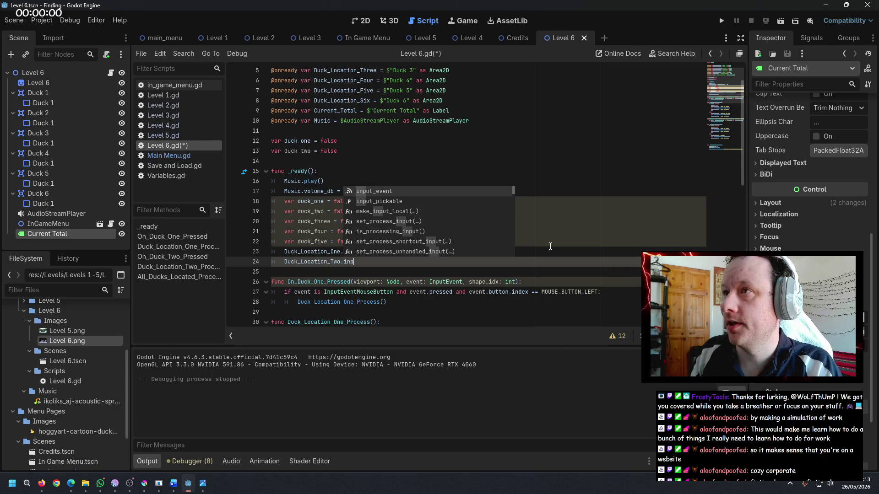
key("Return")
type(".connect(")
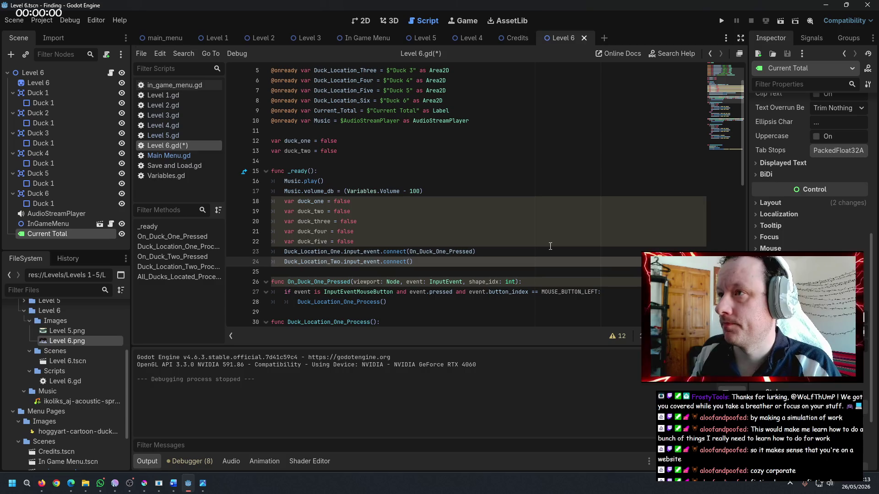
scroll(341, 266, "down", 6)
scroll(341, 266, "down", 2)
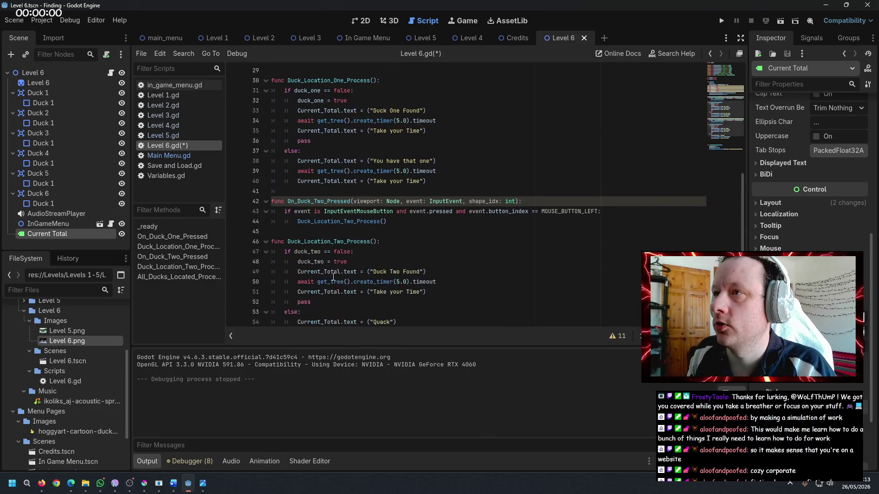
Copy the On_Duck_Two_Pressed name into the connect() brackets on line 24.
double_click(343, 243)
right_click(346, 246)
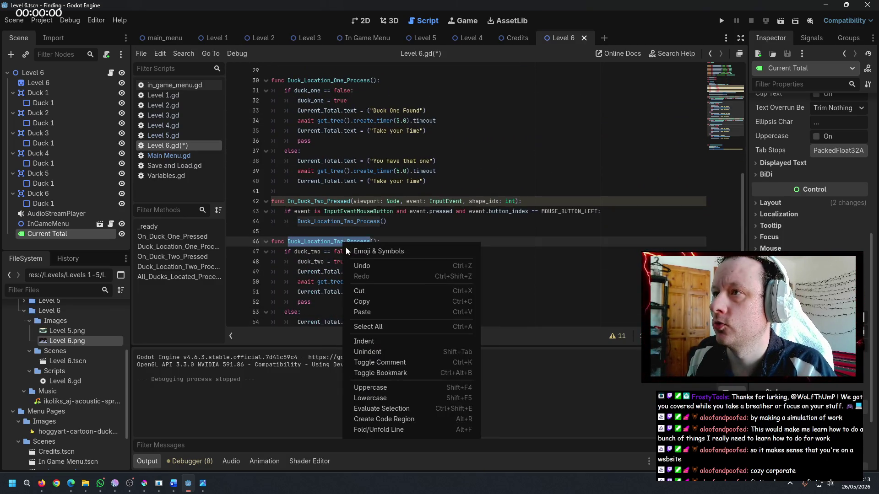
left_click(355, 302)
scroll(402, 245, "up", 4)
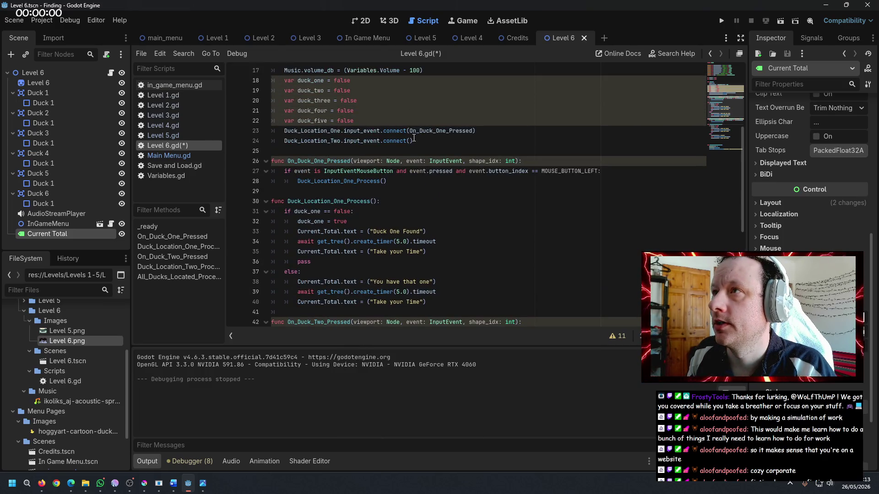
left_click(410, 231)
scroll(362, 252, "down", 3)
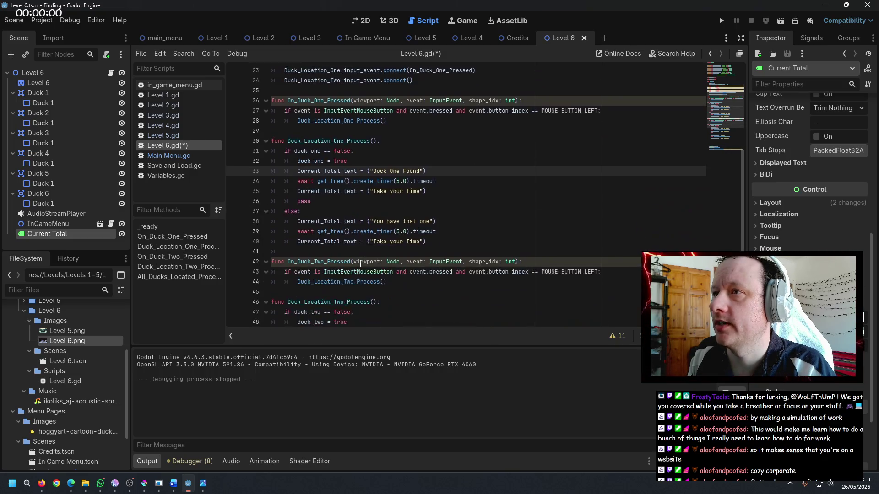
double_click(317, 232)
right_click(317, 232)
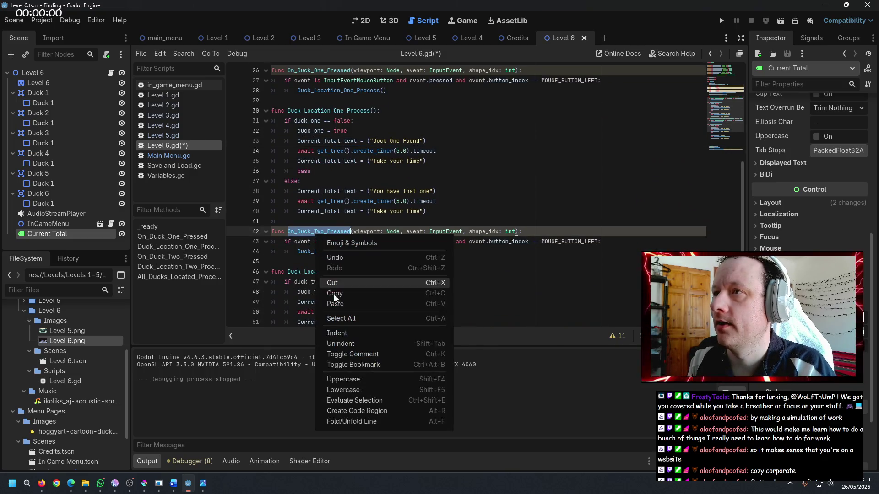
left_click(348, 293)
scroll(366, 202, "up", 4)
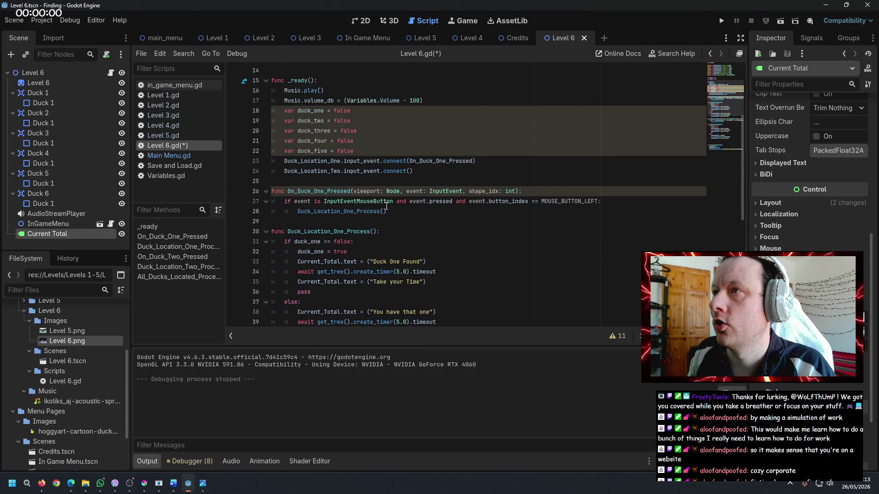
left_click(411, 170)
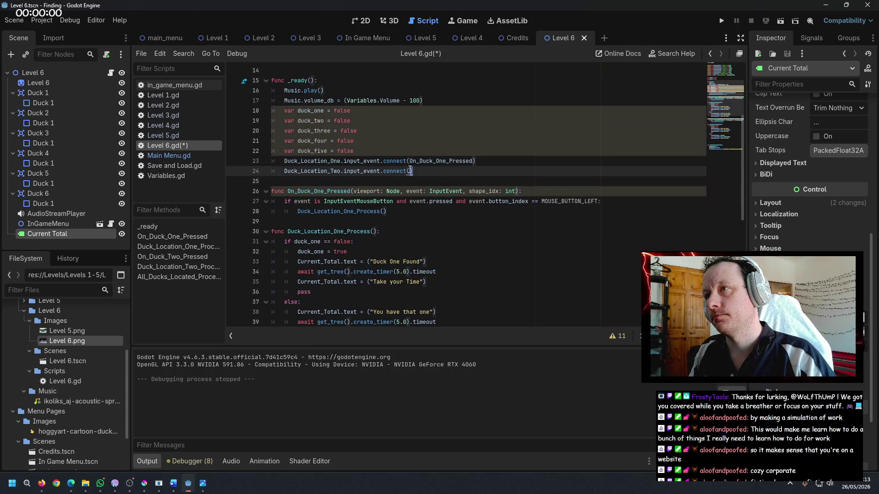
type("On_Duck_Two_Pressed")
left_click(495, 230)
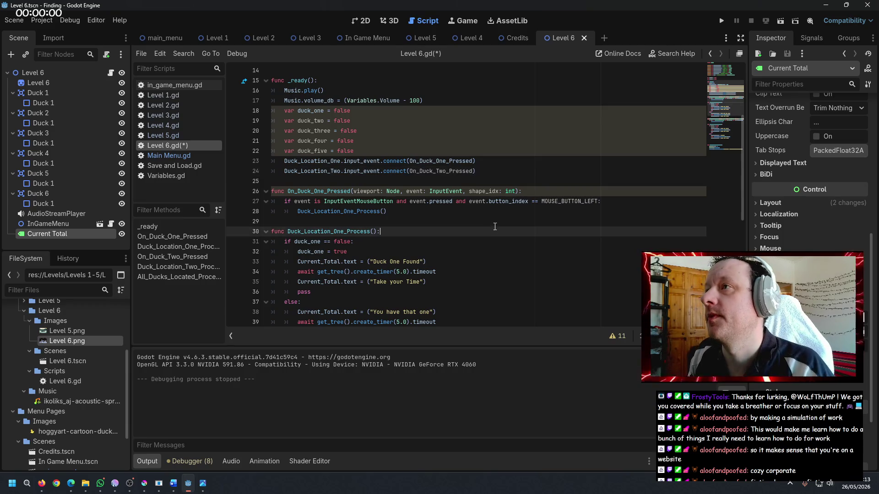
Test-run Level 6, stop it, then select Duck 2 in the 2D view.
left_click(780, 23)
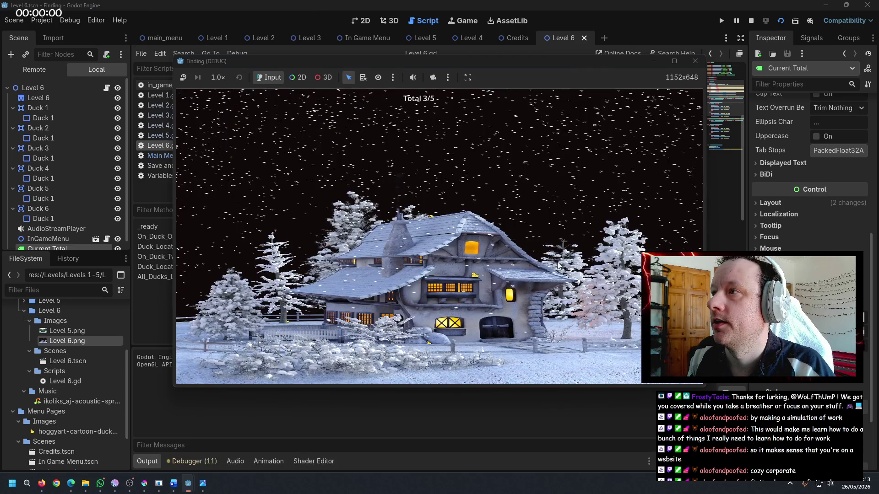
key("F8")
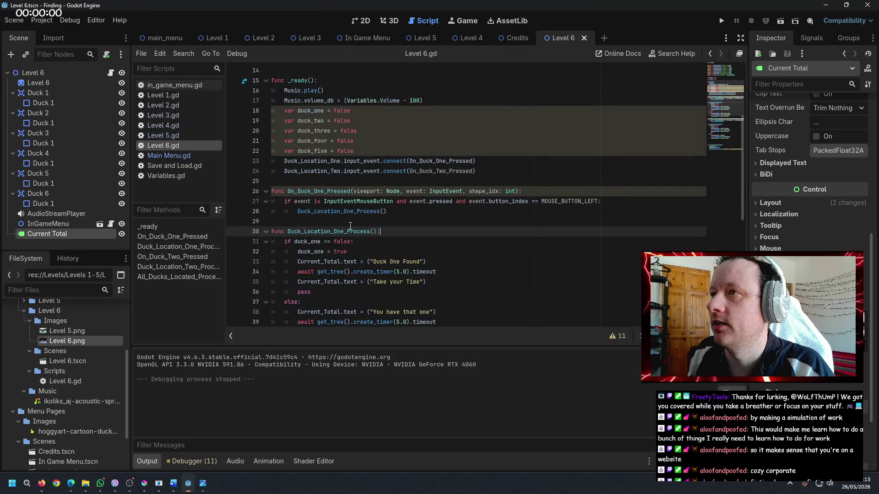
left_click(38, 113)
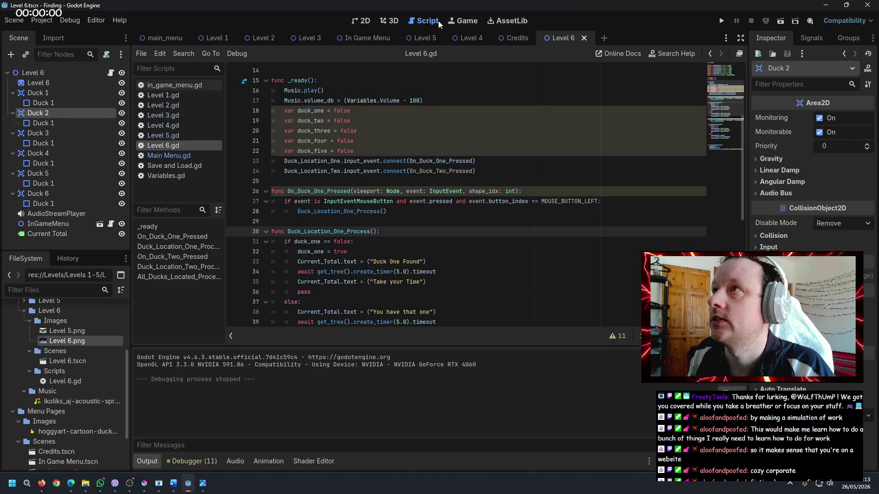
left_click(362, 20)
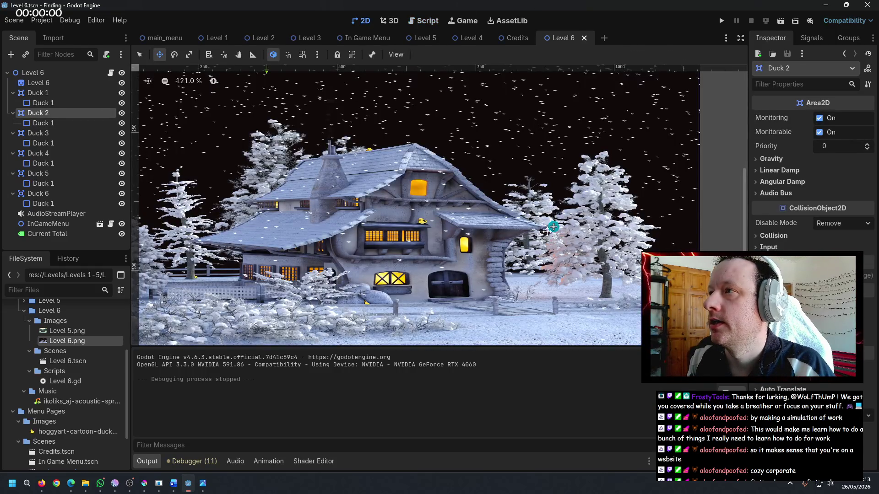
Move Duck 2 onto the house, 3 into the bushes, 4 by the left trees, 5 to the roof; test-run.
scroll(550, 229, "up", 3)
mouse_move(552, 227)
left_mouse_down()
mouse_move(316, 245)
mouse_move(300, 218)
left_mouse_up()
scroll(506, 229, "down", 5)
scroll(506, 228, "up", 2)
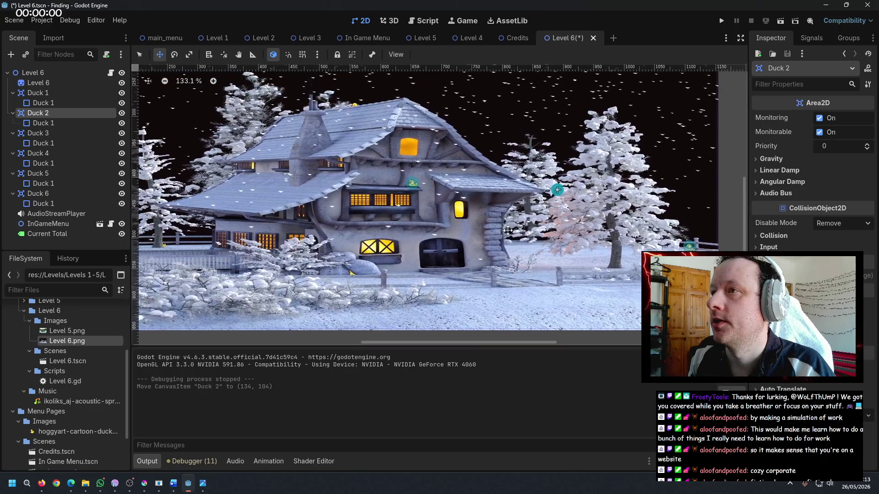
left_click(51, 133)
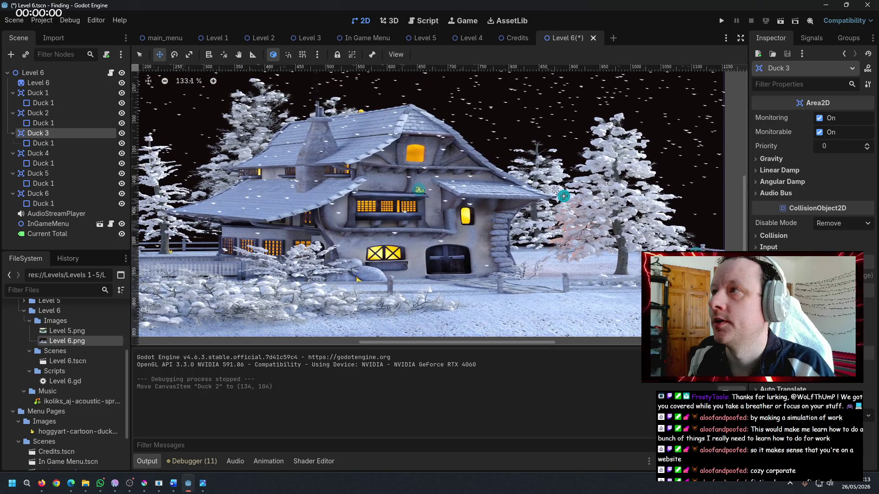
mouse_move(553, 191)
left_mouse_down()
mouse_move(460, 260)
mouse_move(357, 280)
left_mouse_up()
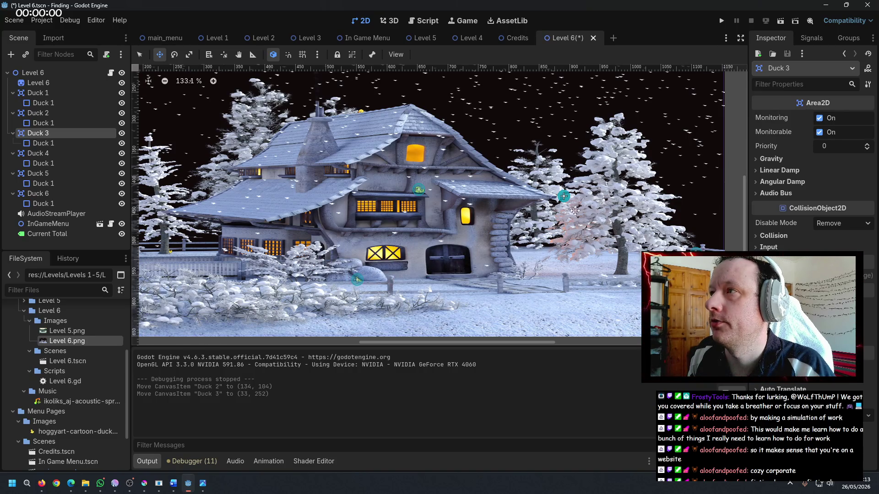
left_click(59, 153)
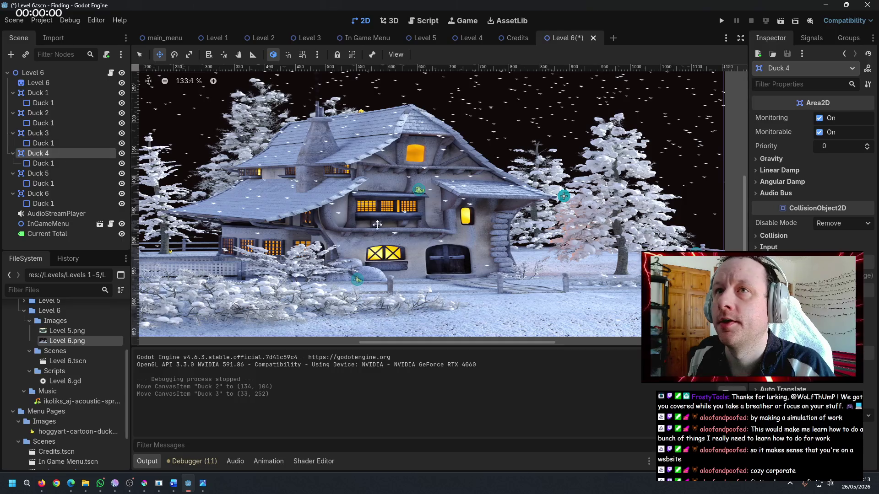
mouse_move(564, 198)
left_mouse_down()
mouse_move(280, 261)
mouse_move(169, 251)
left_mouse_up()
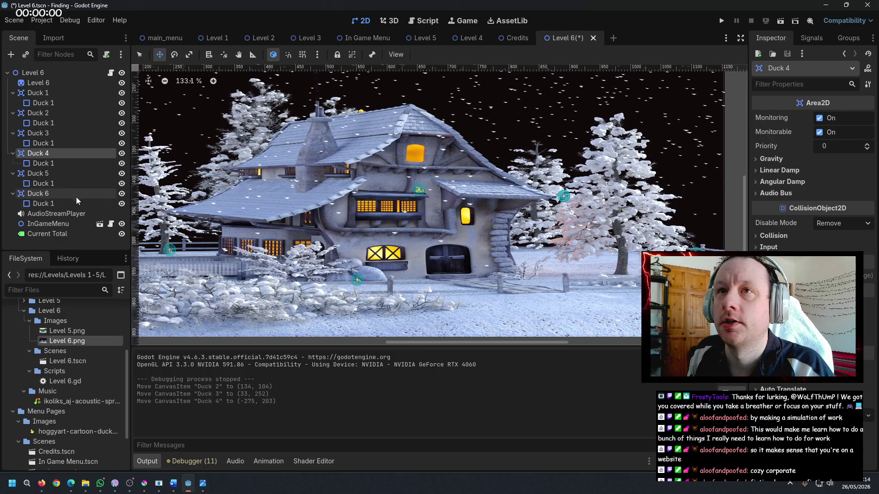
left_click(48, 176)
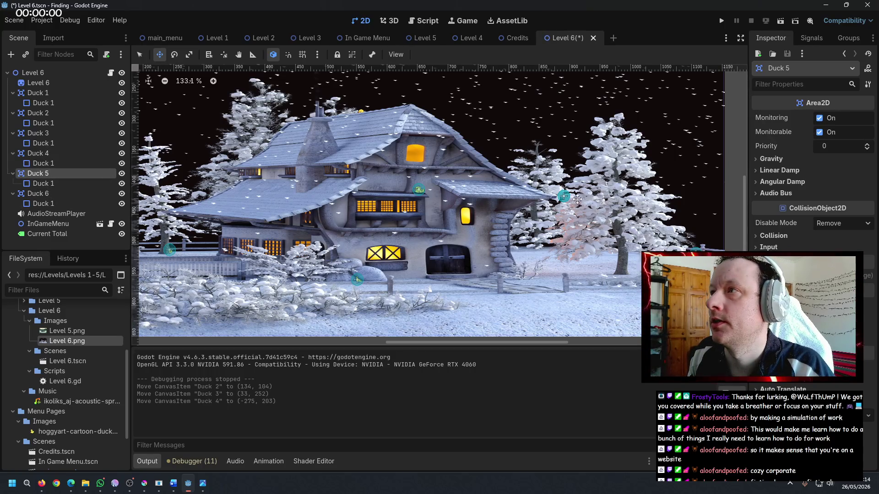
mouse_move(558, 197)
left_mouse_down()
mouse_move(486, 192)
mouse_move(368, 154)
mouse_move(362, 112)
left_mouse_up()
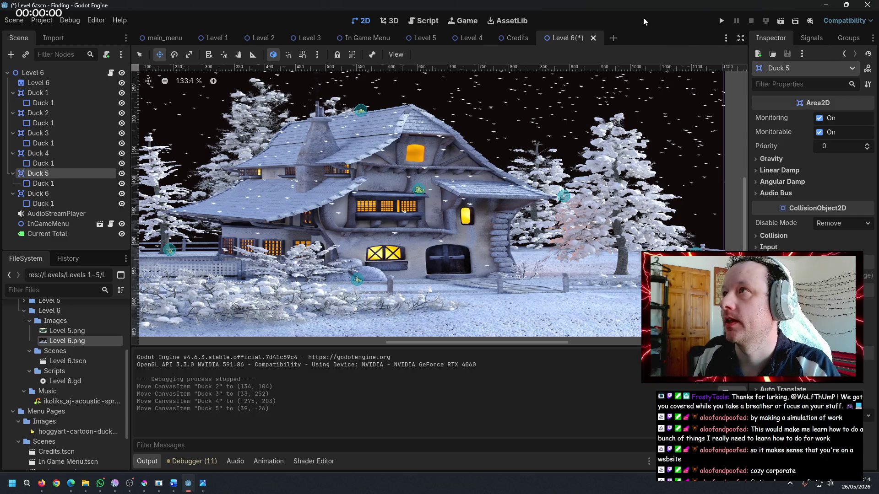
left_click(781, 21)
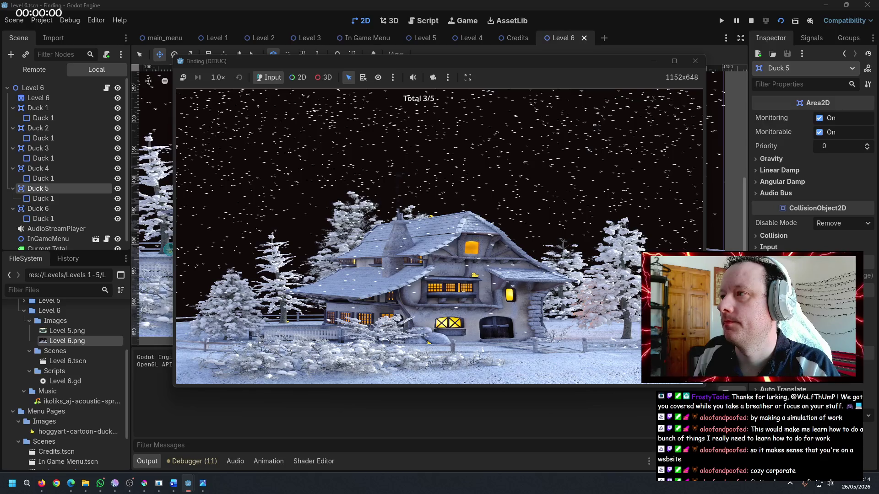
Maximize the running 'Finding (DEBUG)' game window to show the Level 6 snowy house scene.
double_click(536, 59)
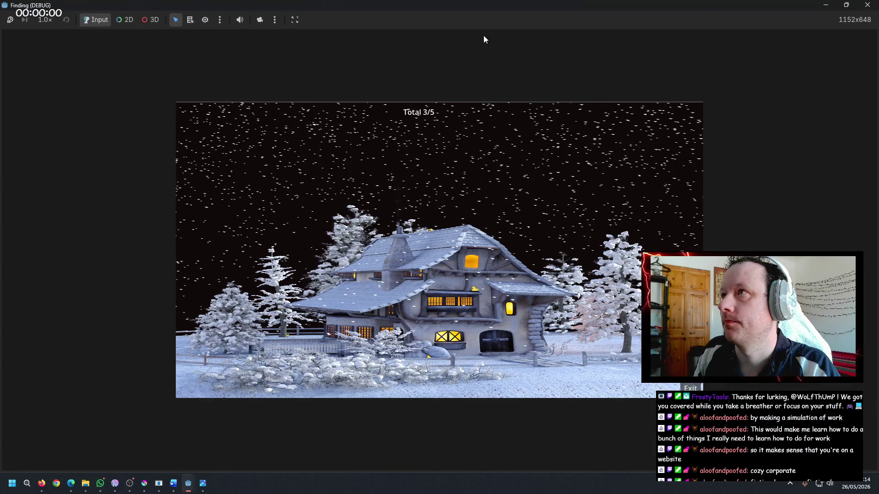